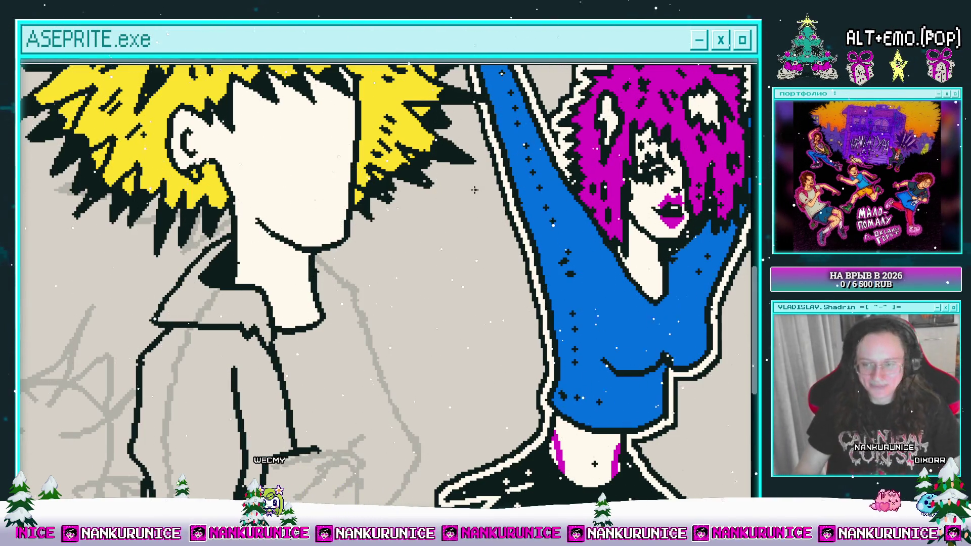
# Zoom into the blond character's blank face and pencil the first black eye.
pyautogui.scroll(2, 468, 211)
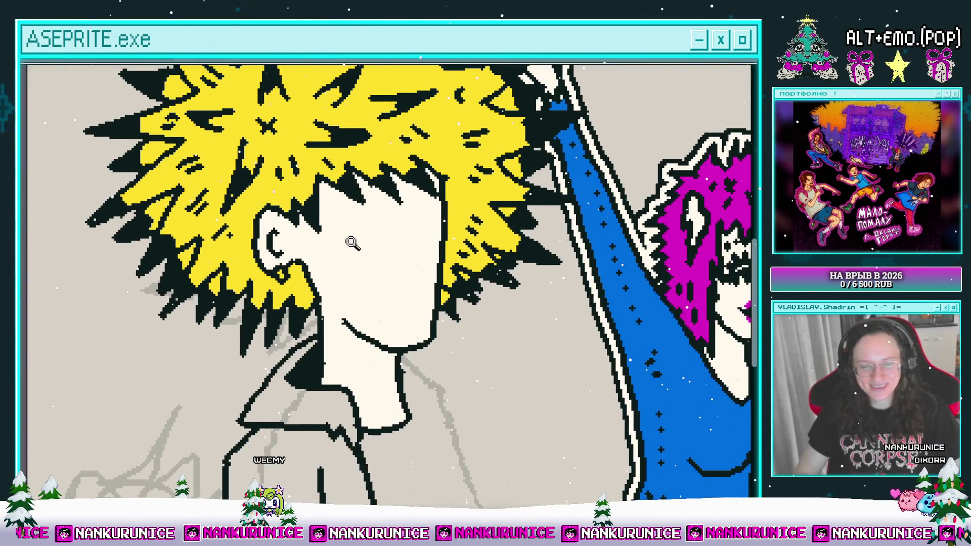
pyautogui.click(352, 243)
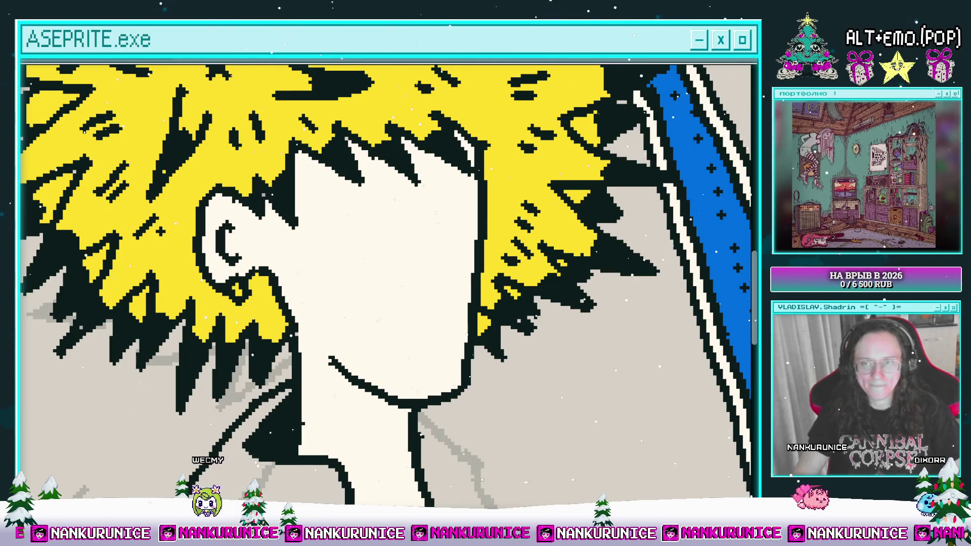
pyautogui.scroll(1, 392, 251)
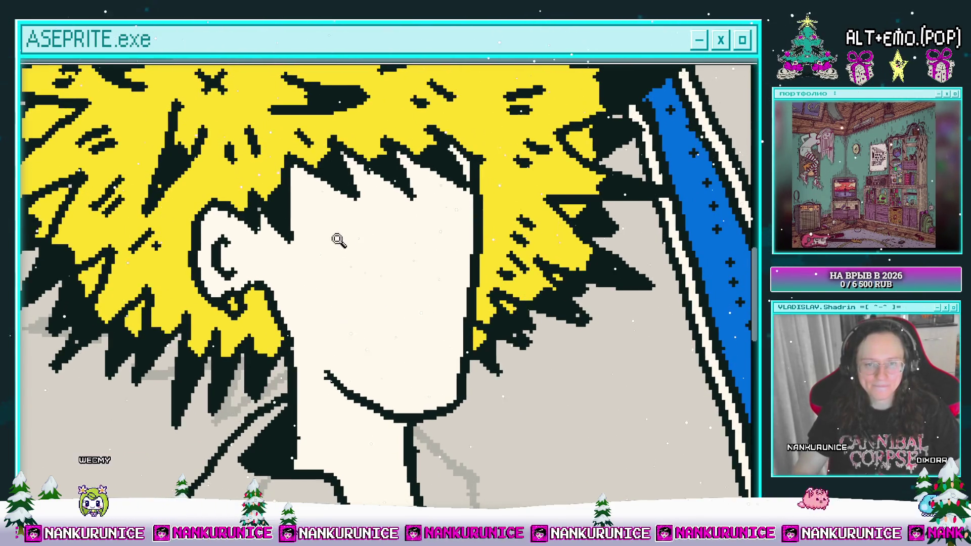
pyautogui.scroll(1, 342, 239)
pyautogui.moveTo(376, 257)
pyautogui.mouseDown()
pyautogui.moveTo(261, 254)
pyautogui.moveTo(323, 283)
pyautogui.moveTo(278, 298)
pyautogui.moveTo(306, 319)
pyautogui.moveTo(336, 306)
pyautogui.moveTo(377, 265)
pyautogui.moveTo(329, 299)
pyautogui.mouseUp()
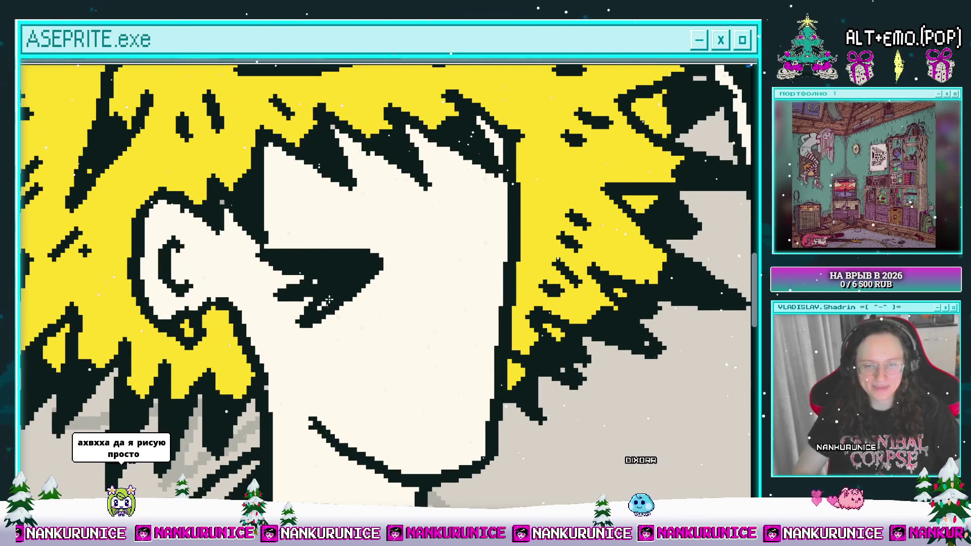
# Draw the second black eye with a lower eyelid beneath it.
pyautogui.hscroll(2, 384, 273)
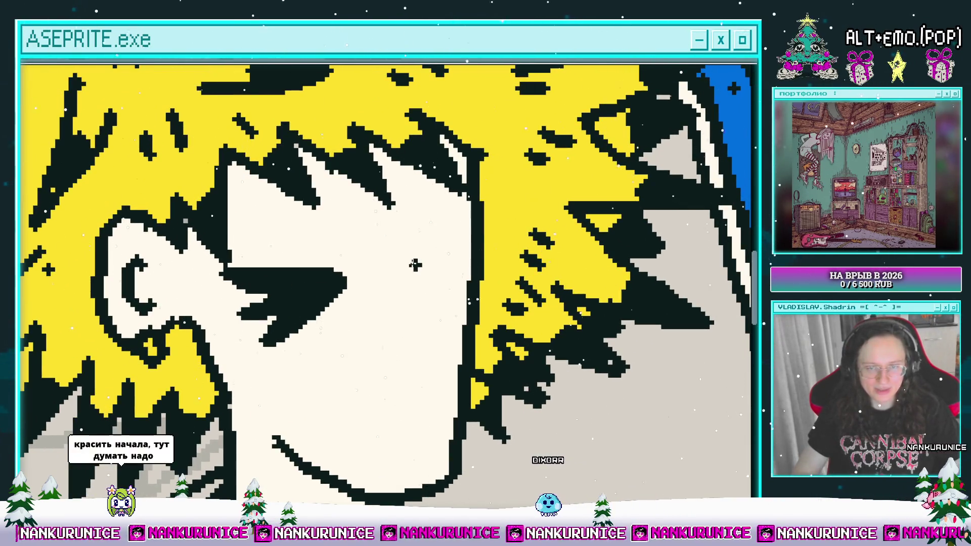
pyautogui.moveTo(414, 264); pyautogui.dragTo(448, 248)
pyautogui.hscroll(-1, 449, 247)
pyautogui.moveTo(445, 261); pyautogui.dragTo(463, 259)
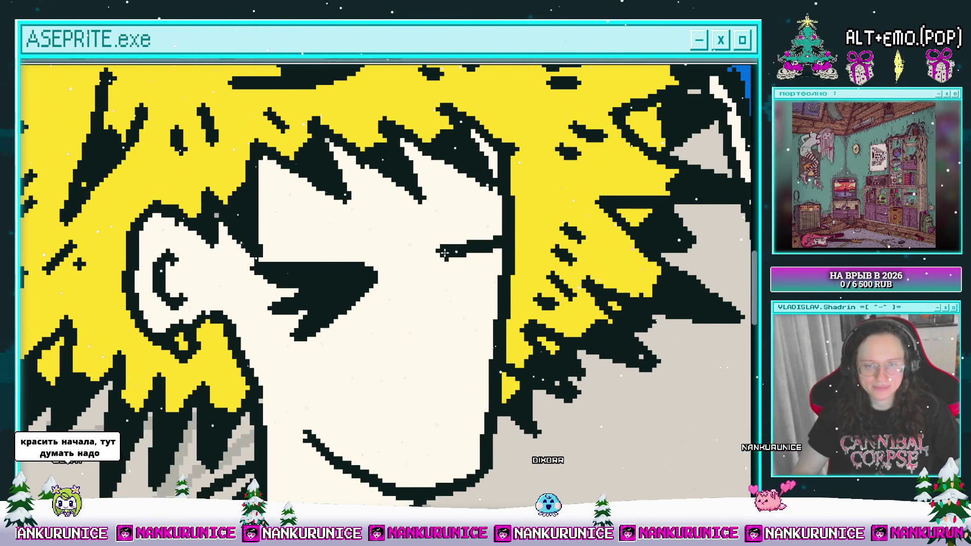
pyautogui.moveTo(436, 259)
pyautogui.mouseDown()
pyautogui.moveTo(499, 284)
pyautogui.moveTo(473, 266)
pyautogui.moveTo(457, 294)
pyautogui.moveTo(458, 284)
pyautogui.moveTo(473, 298)
pyautogui.mouseUp()
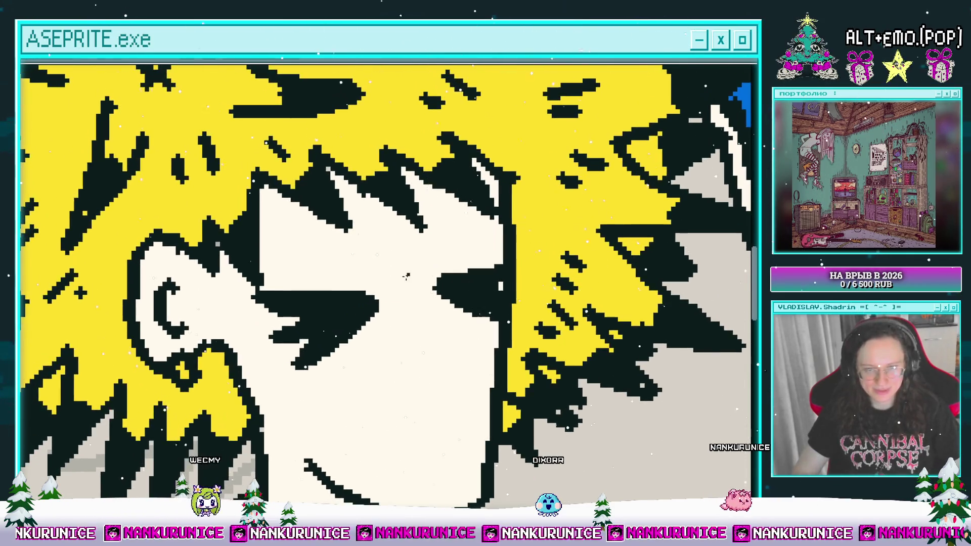
# Touch up the left eye's upper-left edge with skin colour.
pyautogui.scroll(-1, 389, 271)
pyautogui.hscroll(1, 412, 276)
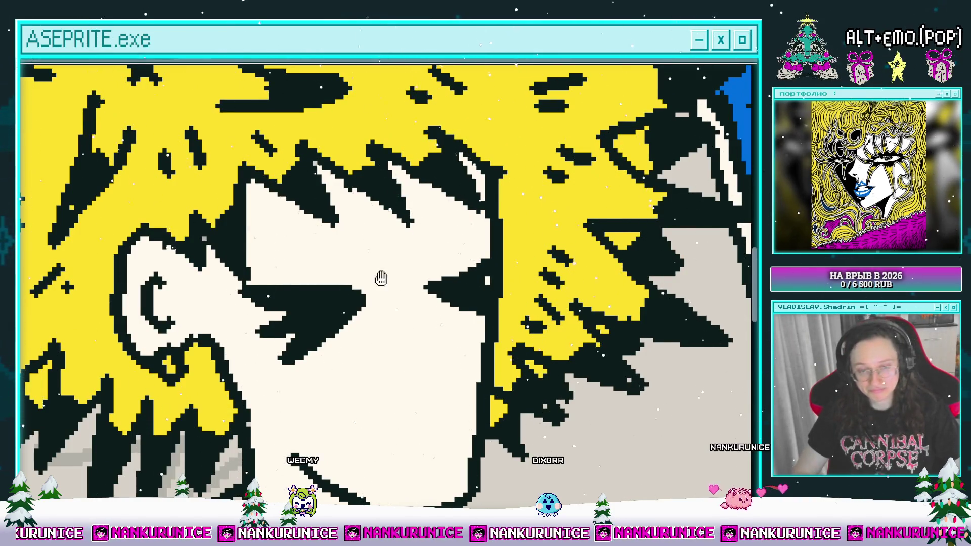
pyautogui.moveTo(383, 278); pyautogui.dragTo(407, 283)
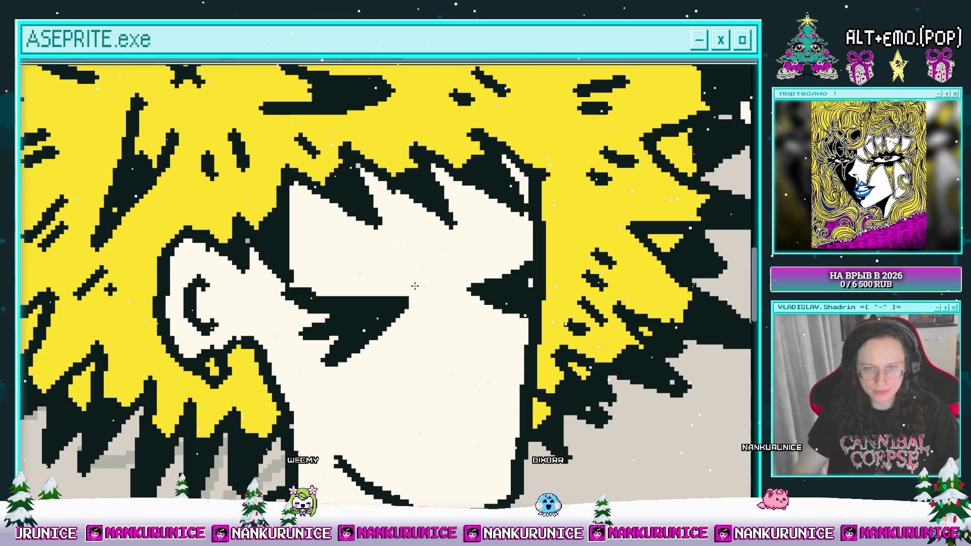
pyautogui.hscroll(2, 331, 285)
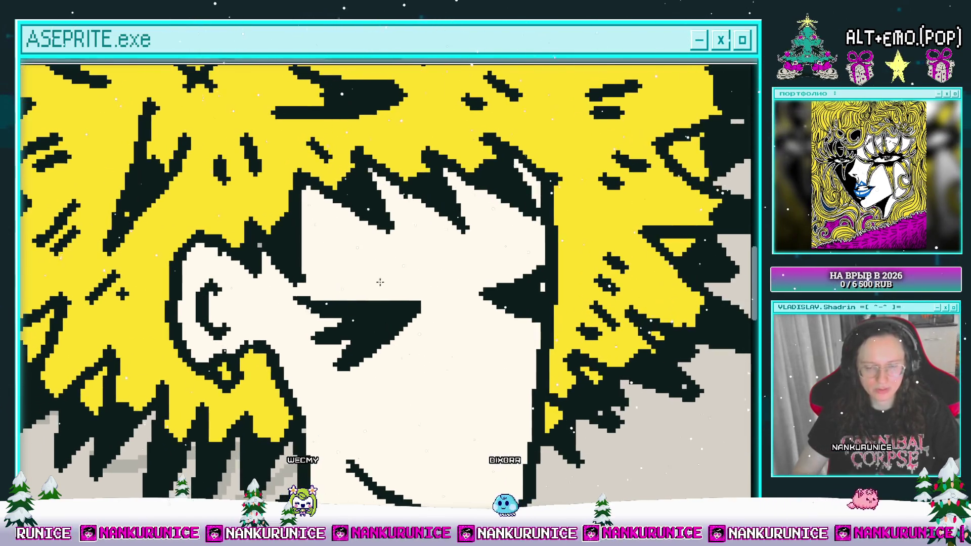
pyautogui.moveTo(251, 301); pyautogui.dragTo(294, 307)
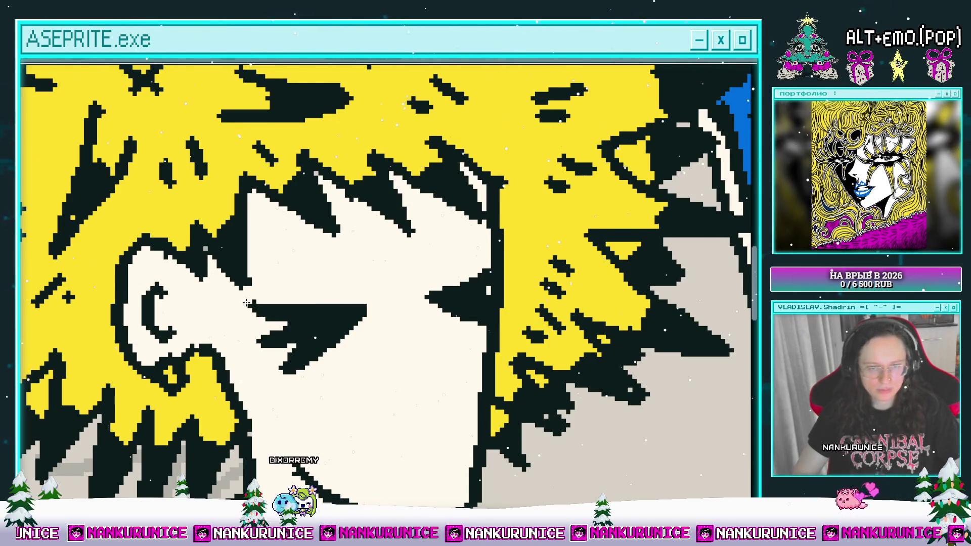
pyautogui.hscroll(2, 309, 290)
pyautogui.moveTo(313, 292); pyautogui.dragTo(377, 288)
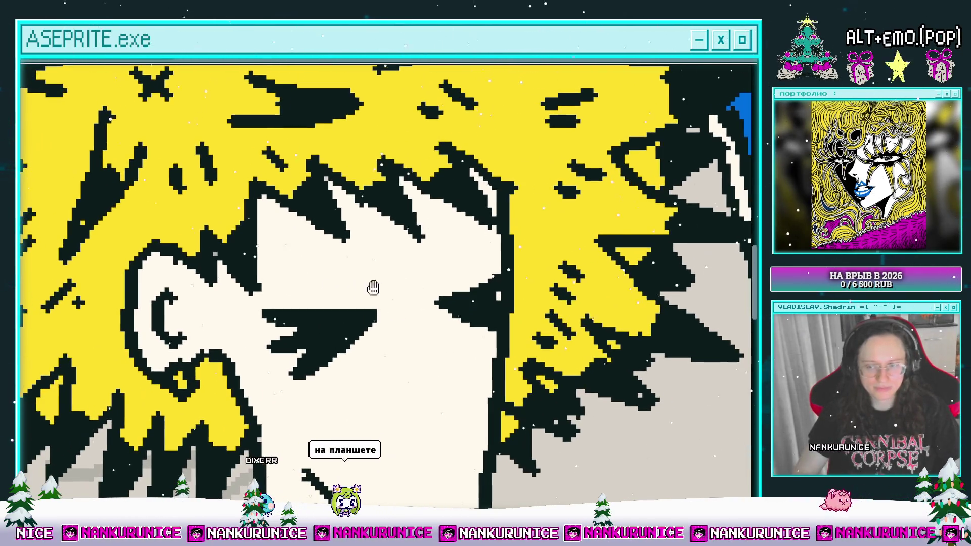
# Add cream highlights inside both eyes, clearing stray black pixels with a lasso Delete.
pyautogui.moveTo(343, 325)
pyautogui.mouseDown()
pyautogui.moveTo(356, 319)
pyautogui.moveTo(306, 323)
pyautogui.moveTo(337, 333)
pyautogui.moveTo(304, 323)
pyautogui.moveTo(323, 346)
pyautogui.moveTo(344, 339)
pyautogui.mouseUp()
pyautogui.hotkey('ctrl', 'z')
pyautogui.hotkey('ctrl', 'z')
pyautogui.hotkey('ctrl', 'z')
pyautogui.press('Delete')
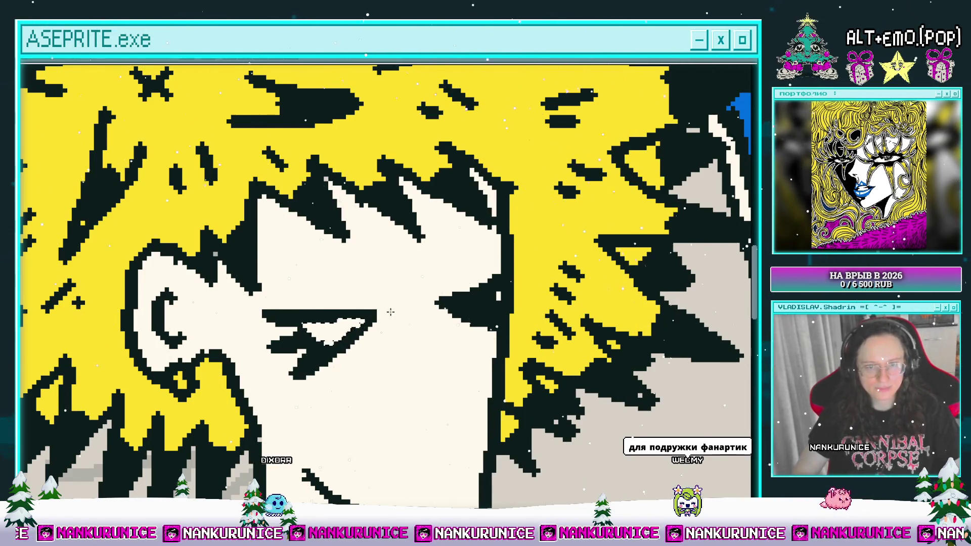
pyautogui.hotkey('ctrl', 'd')
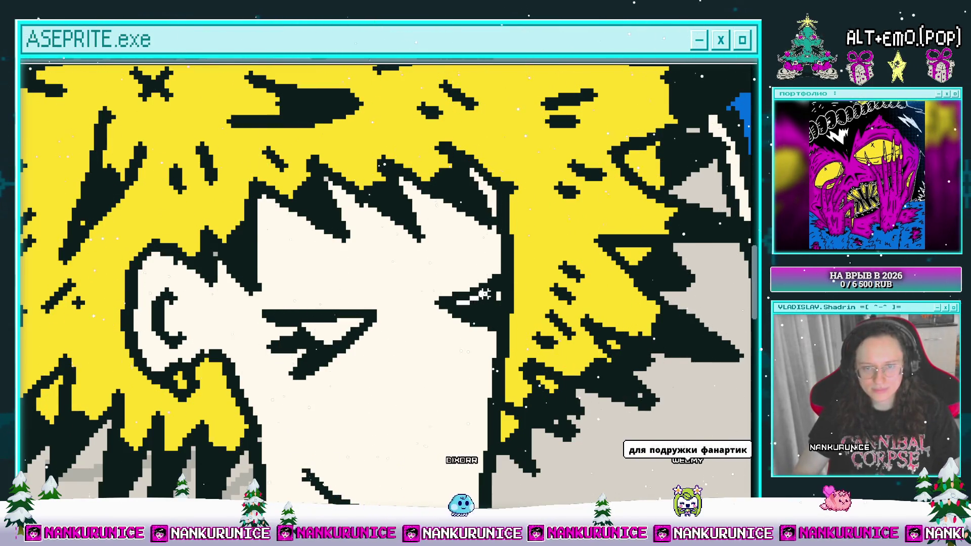
pyautogui.moveTo(480, 301)
pyautogui.mouseDown()
pyautogui.moveTo(468, 308)
pyautogui.moveTo(493, 293)
pyautogui.mouseUp()
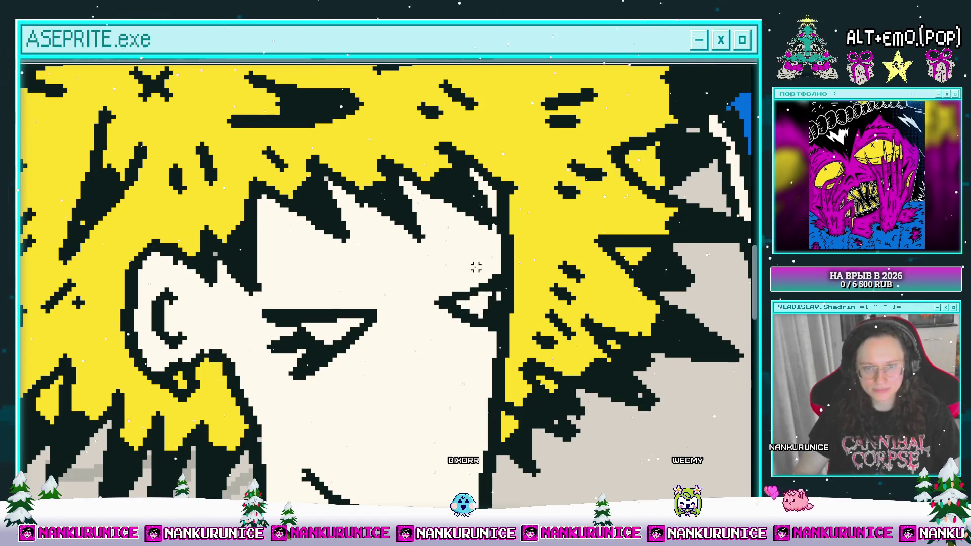
# Draw a curved black eyebrow above the eye, redrawing it once.
pyautogui.hscroll(-2, 465, 253)
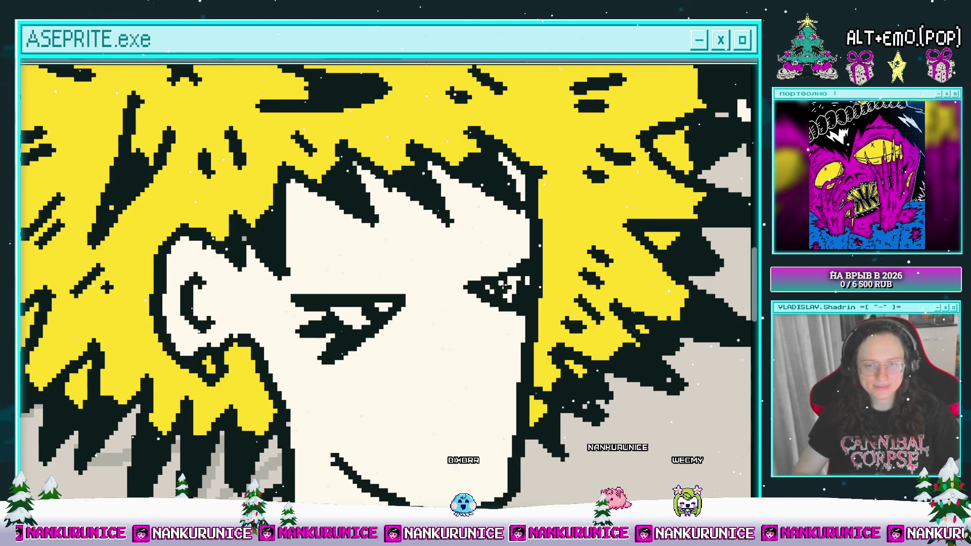
pyautogui.scroll(1, 504, 287)
pyautogui.moveTo(415, 282)
pyautogui.mouseDown()
pyautogui.moveTo(401, 267)
pyautogui.moveTo(294, 294)
pyautogui.mouseUp()
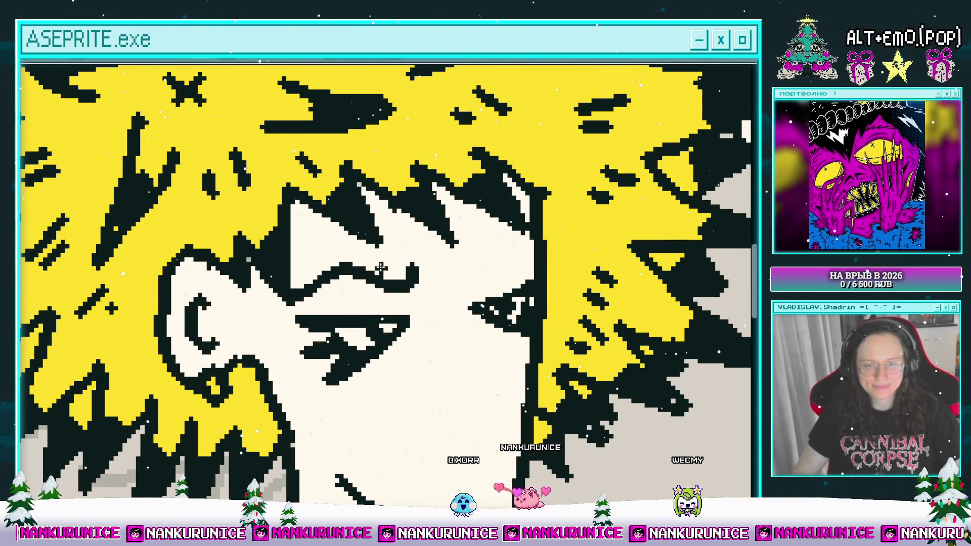
pyautogui.hotkey('ctrl', 'z')
pyautogui.moveTo(403, 281); pyautogui.dragTo(258, 310)
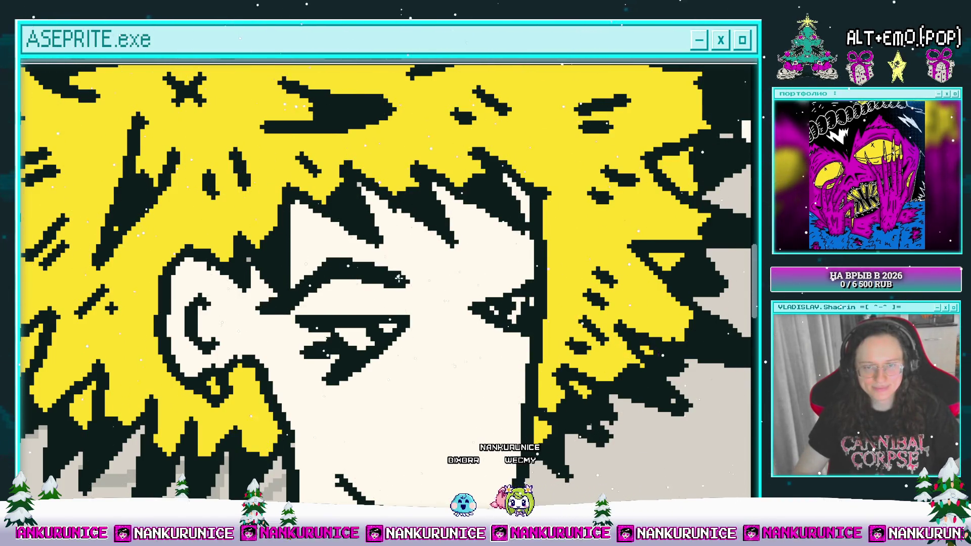
# Add a black line beside the right eye, extending it upward.
pyautogui.hscroll(3, 421, 265)
pyautogui.moveTo(407, 273); pyautogui.dragTo(469, 253)
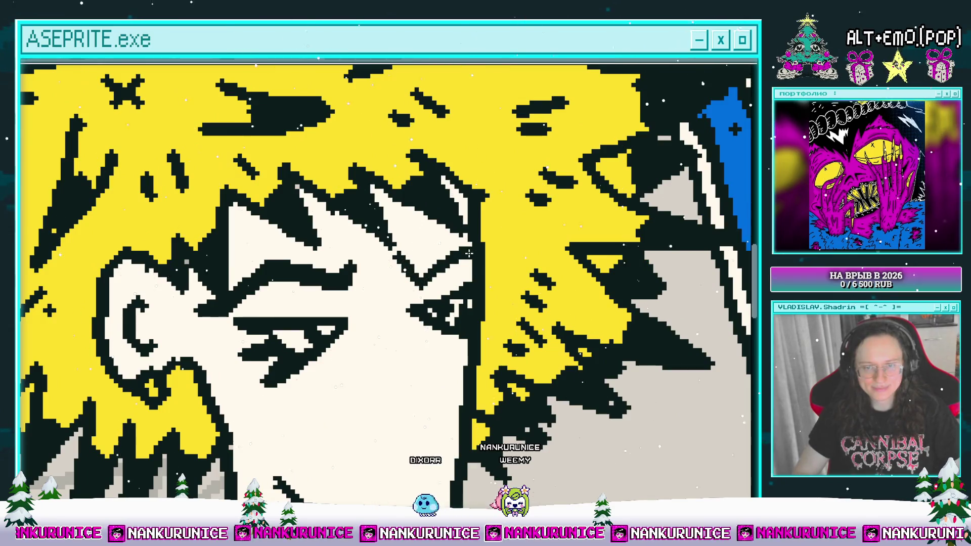
pyautogui.moveTo(403, 261); pyautogui.dragTo(461, 242)
pyautogui.scroll(-2, 473, 244)
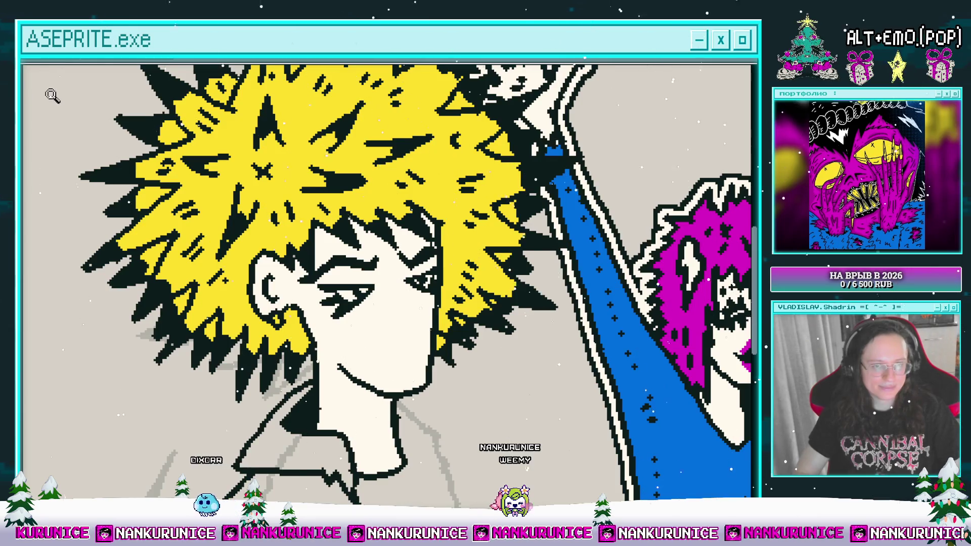
# Draw a black line under the eye, redoing it once.
pyautogui.scroll(1, 436, 249)
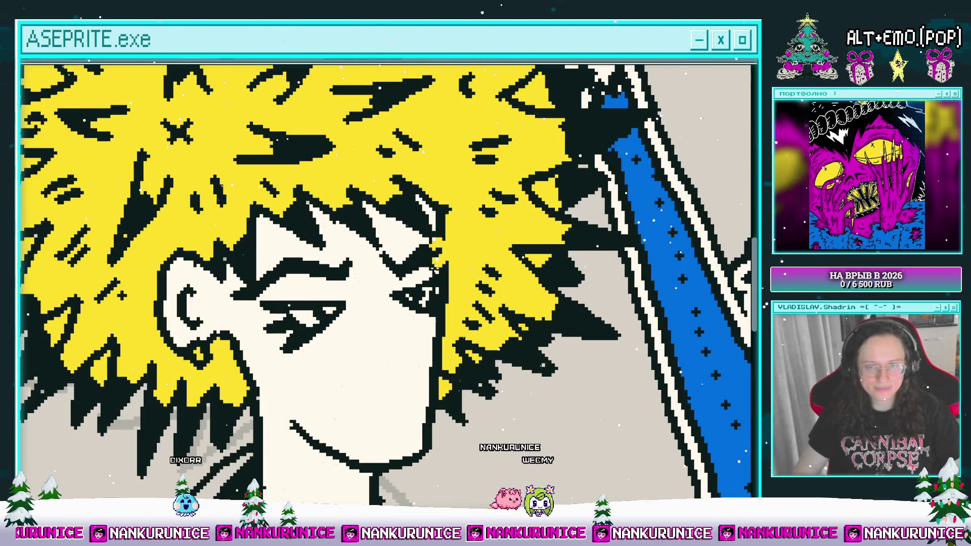
pyautogui.scroll(-1, 438, 253)
pyautogui.scroll(1, 383, 232)
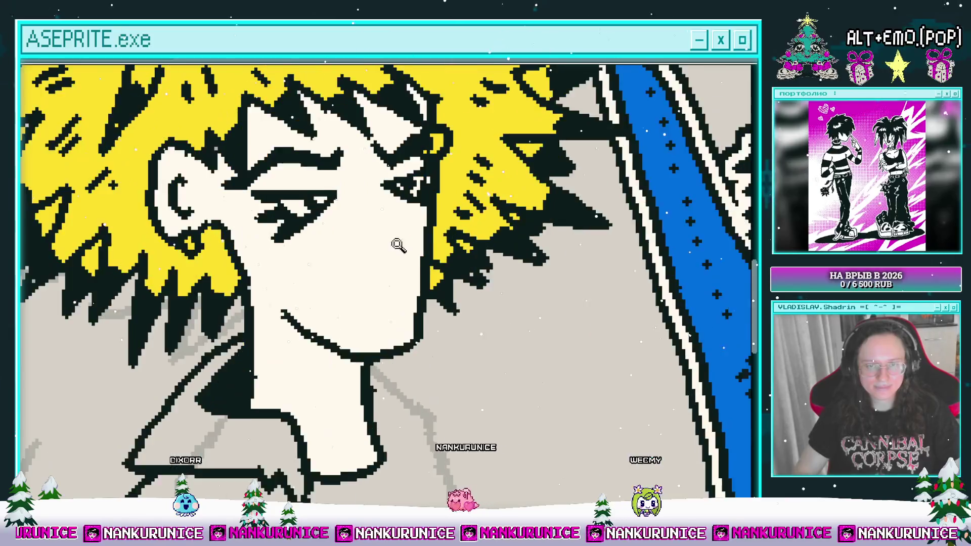
pyautogui.moveTo(383, 232); pyautogui.dragTo(404, 275)
pyautogui.scroll(-1, 404, 273)
pyautogui.scroll(1, 405, 272)
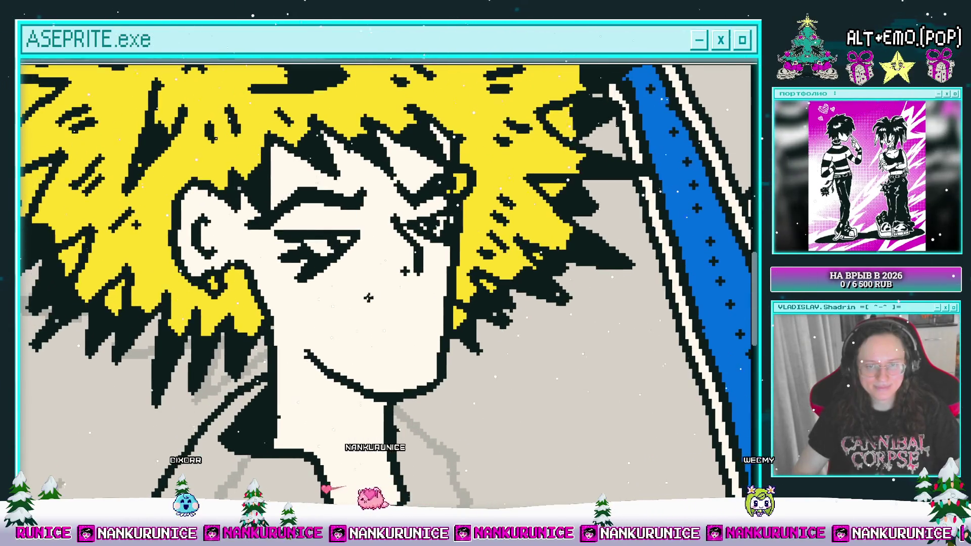
pyautogui.hotkey('ctrl', 'z')
pyautogui.moveTo(387, 218); pyautogui.dragTo(410, 263)
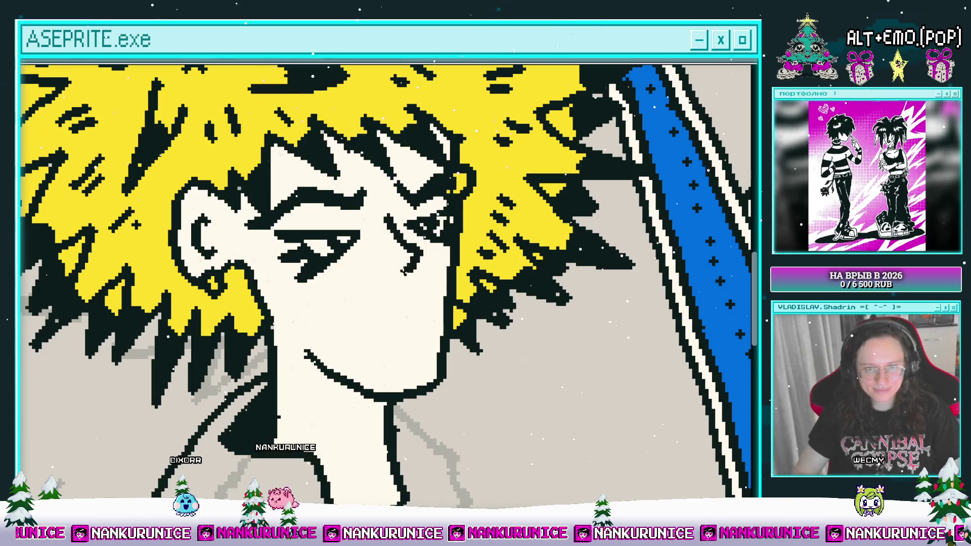
pyautogui.scroll(-1, 352, 283)
pyautogui.scroll(1, 352, 283)
# Toggle Advanced Mode from the command search.
pyautogui.moveTo(316, 314); pyautogui.dragTo(283, 317)
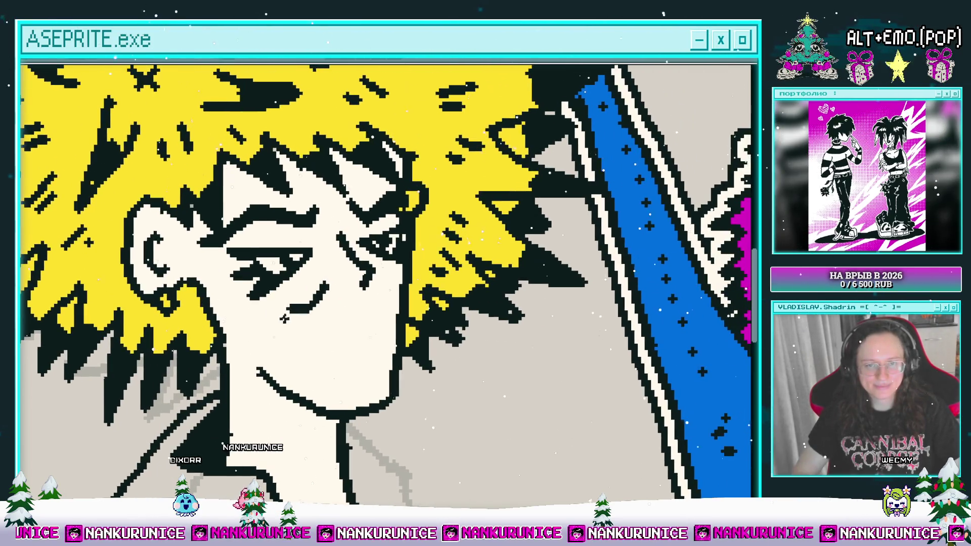
pyautogui.scroll(-1, 290, 314)
pyautogui.scroll(1, 294, 320)
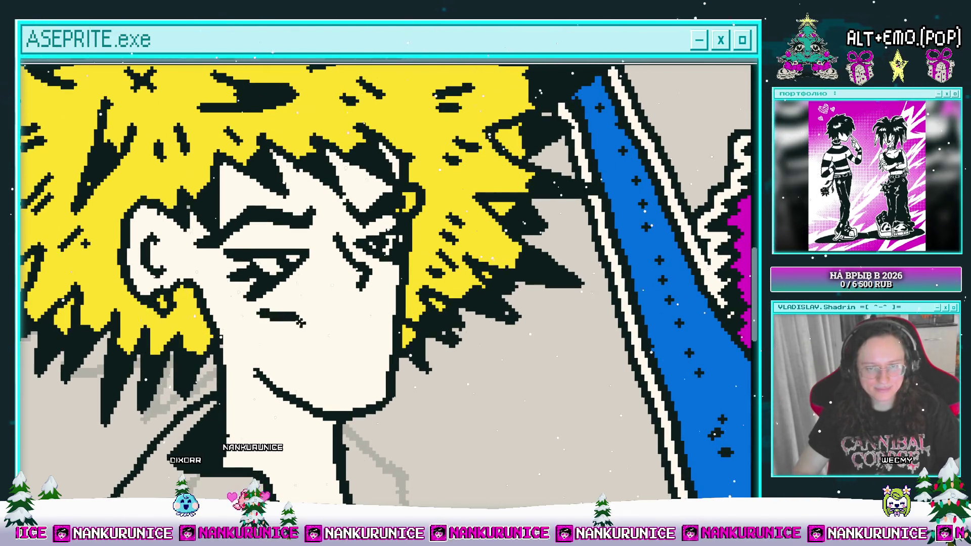
pyautogui.hscroll(2, 310, 305)
pyautogui.hotkey('ctrl', 'space')
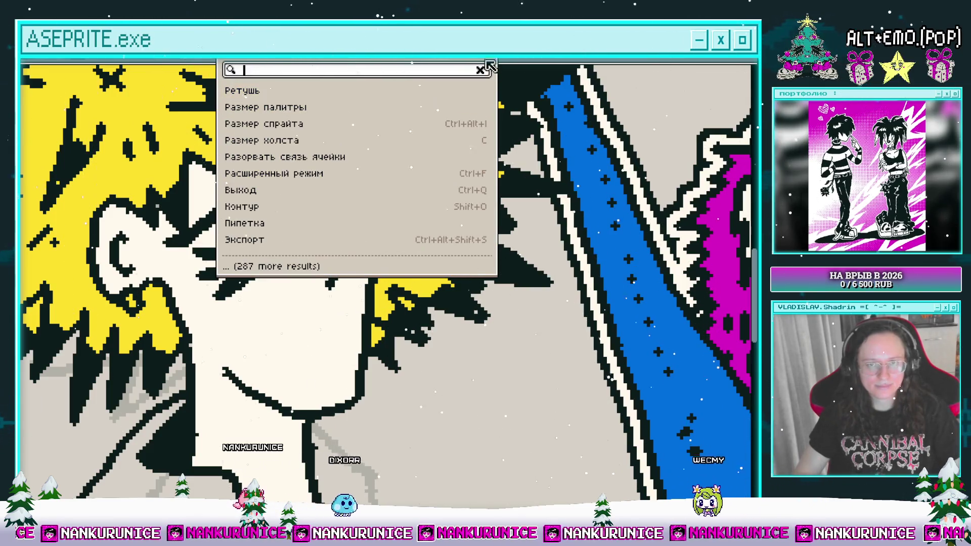
pyautogui.click(409, 173)
# Draw the smiling mouth line and a short stroke beside it.
pyautogui.hscroll(-1, 347, 259)
pyautogui.scroll(-2, 347, 259)
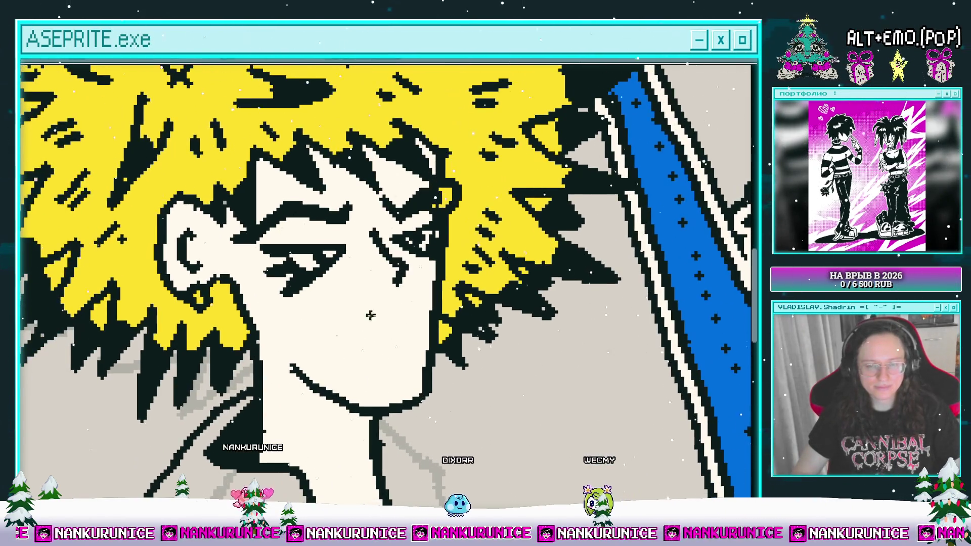
pyautogui.scroll(1, 368, 305)
pyautogui.moveTo(392, 301); pyautogui.dragTo(290, 302)
pyautogui.hscroll(-1, 303, 301)
pyautogui.moveTo(345, 247); pyautogui.dragTo(312, 275)
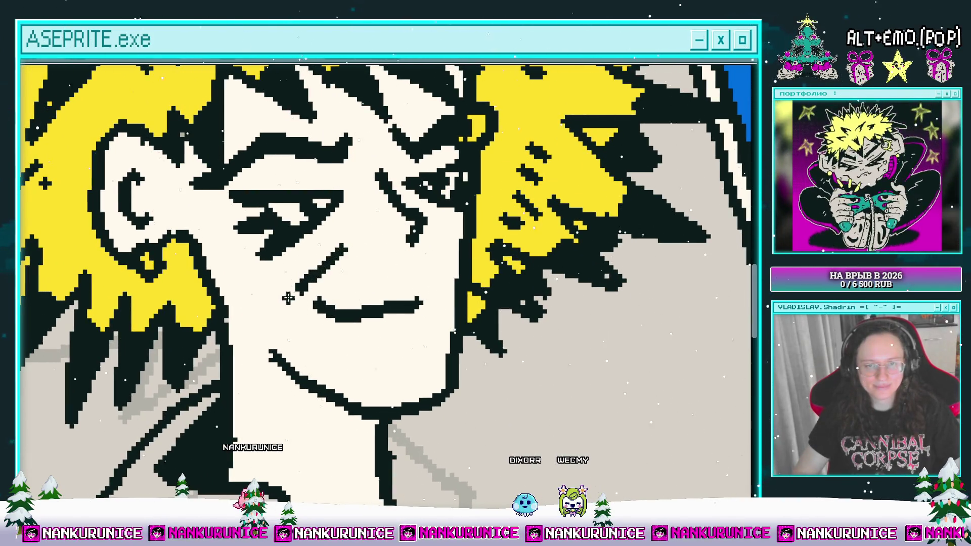
pyautogui.hotkey('ctrl', 'z')
pyautogui.moveTo(251, 269); pyautogui.dragTo(291, 285)
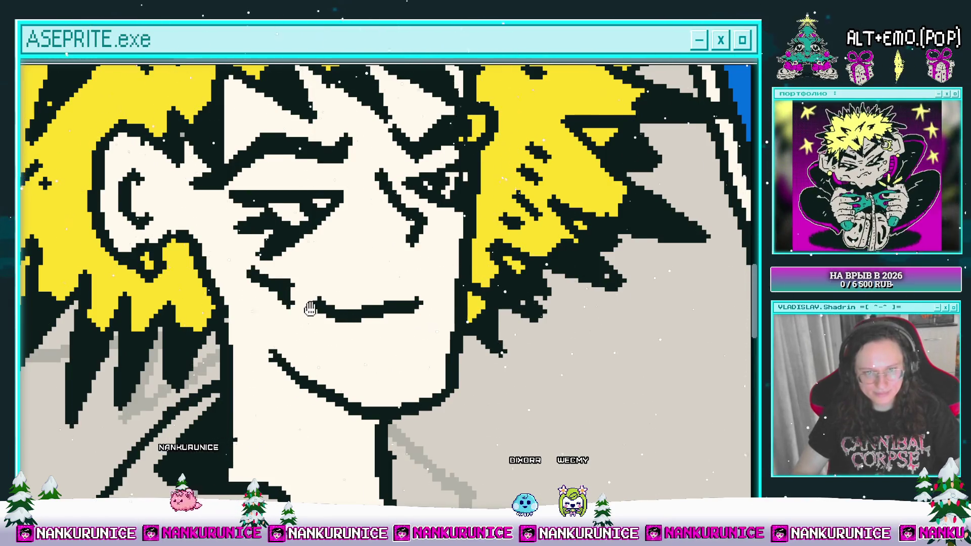
# Add a small lip dash below the mouth, undoing it for a retry.
pyautogui.hscroll(1, 310, 305)
pyautogui.moveTo(326, 354)
pyautogui.mouseDown()
pyautogui.moveTo(348, 357)
pyautogui.moveTo(325, 368)
pyautogui.moveTo(349, 447)
pyautogui.mouseUp()
pyautogui.hscroll(-2, 400, 248)
pyautogui.scroll(-1, 400, 249)
pyautogui.hotkey('ctrl', 'z')
pyautogui.scroll(-2, 356, 400)
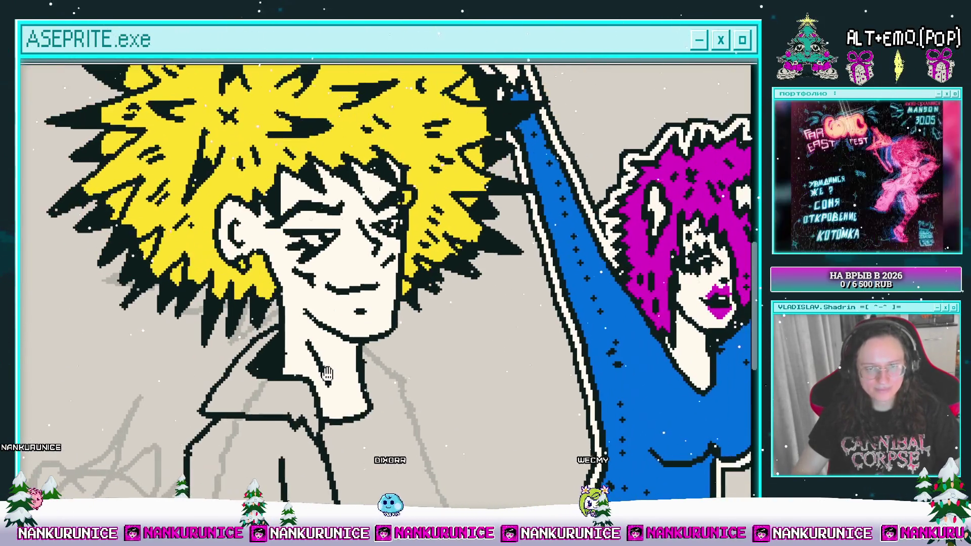
# Ink the folded arm line from the collar down to the hand and down-left.
pyautogui.hscroll(1, 344, 354)
pyautogui.scroll(-1, 332, 308)
pyautogui.hscroll(1, 333, 308)
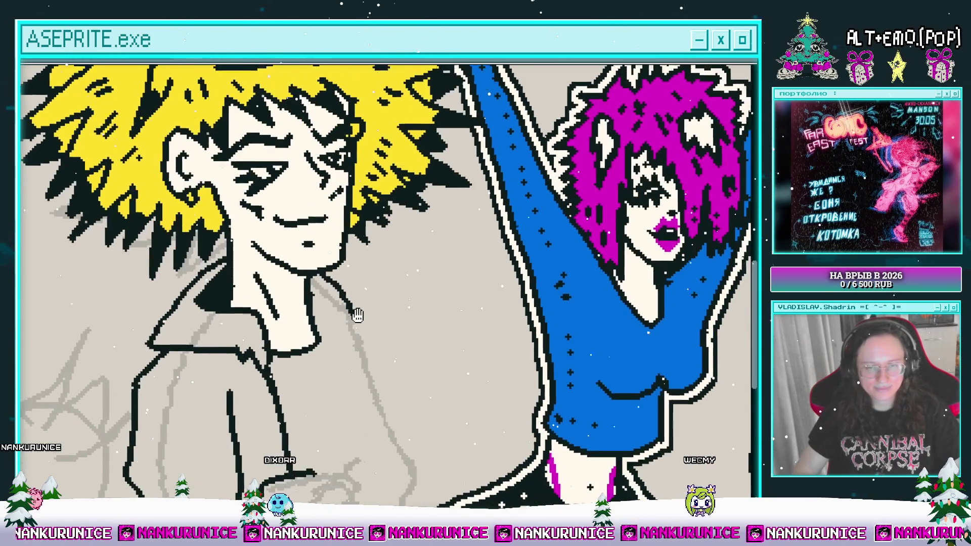
pyautogui.moveTo(346, 308)
pyautogui.mouseDown()
pyautogui.moveTo(360, 302)
pyautogui.moveTo(351, 265)
pyautogui.mouseUp()
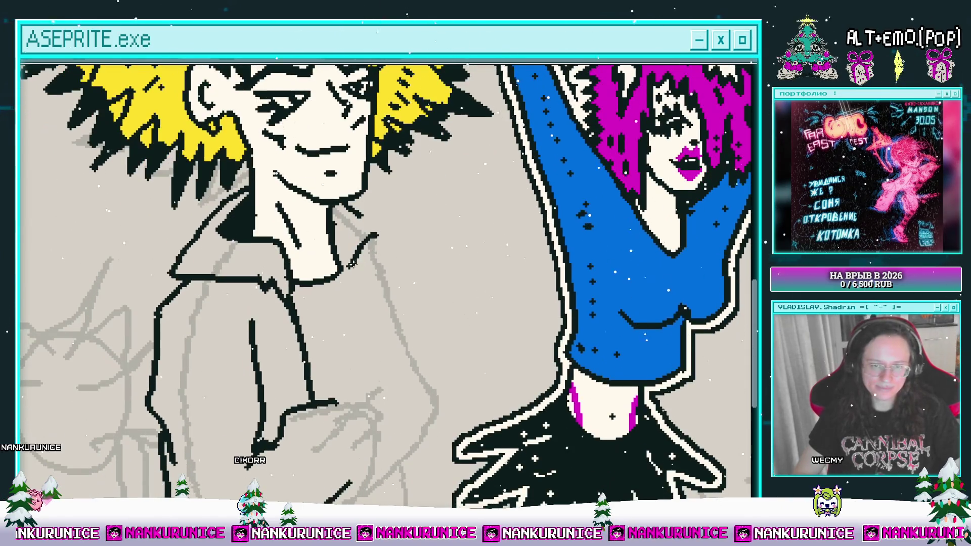
pyautogui.scroll(-2, 358, 340)
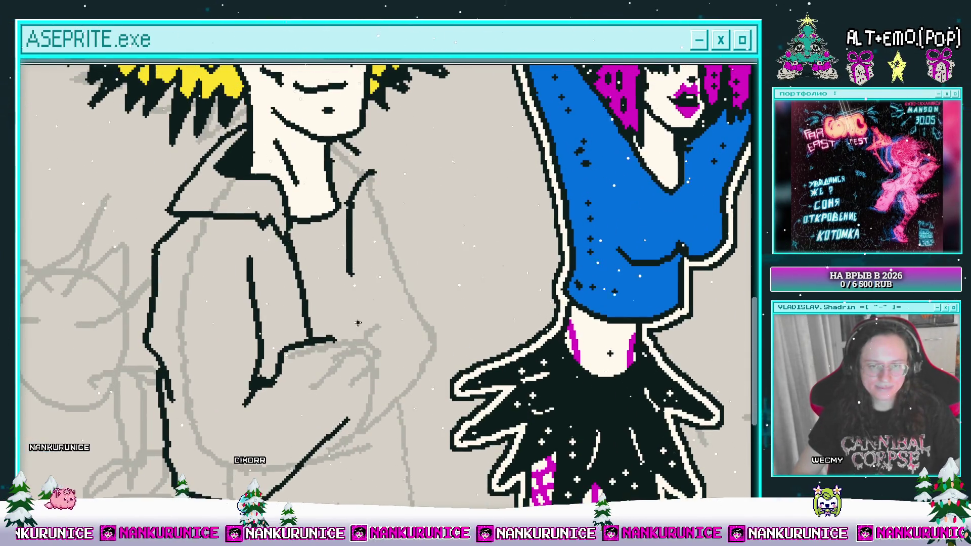
pyautogui.scroll(2, 380, 305)
pyautogui.moveTo(365, 220)
pyautogui.mouseDown()
pyautogui.moveTo(387, 235)
pyautogui.moveTo(432, 320)
pyautogui.mouseUp()
pyautogui.scroll(-1, 387, 235)
pyautogui.scroll(-2, 432, 320)
pyautogui.moveTo(427, 260); pyautogui.dragTo(443, 309)
pyautogui.scroll(-1, 443, 308)
pyautogui.moveTo(415, 338); pyautogui.dragTo(287, 386)
# Erase the stray sleeve tail and draw the hand's top edge and fingers.
pyautogui.scroll(1, 287, 386)
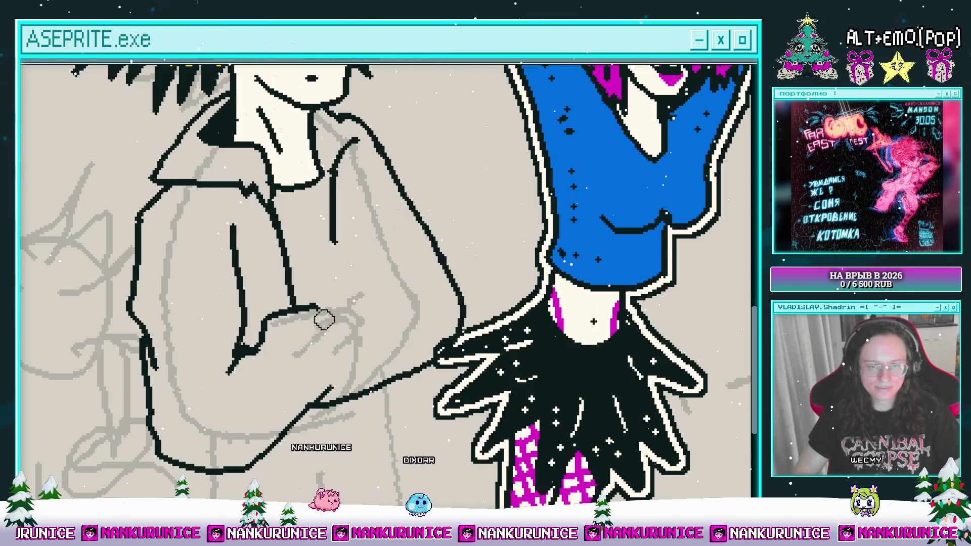
pyautogui.hscroll(-2, 301, 362)
pyautogui.moveTo(289, 340); pyautogui.dragTo(282, 335)
pyautogui.scroll(2, 293, 337)
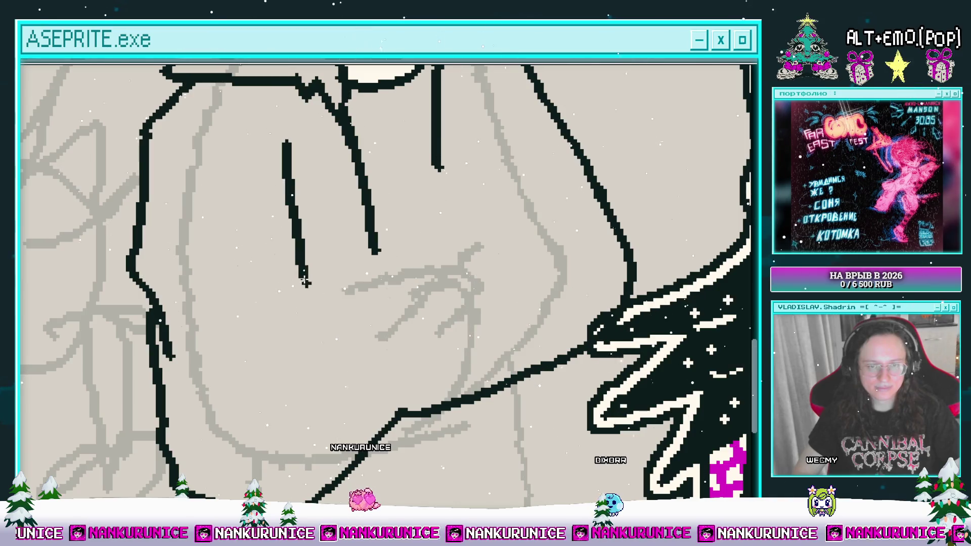
pyautogui.moveTo(205, 303); pyautogui.dragTo(257, 300)
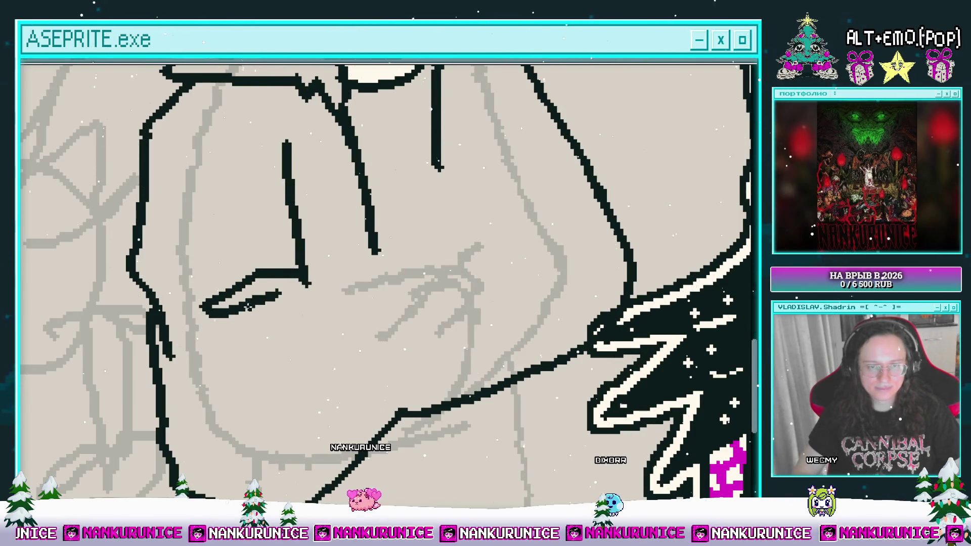
pyautogui.moveTo(263, 337)
pyautogui.mouseDown()
pyautogui.moveTo(245, 387)
pyautogui.moveTo(296, 321)
pyautogui.moveTo(293, 380)
pyautogui.moveTo(329, 327)
pyautogui.moveTo(307, 280)
pyautogui.mouseUp()
# Fill the hand cream-white and add a short outline along its top.
pyautogui.scroll(1, 313, 324)
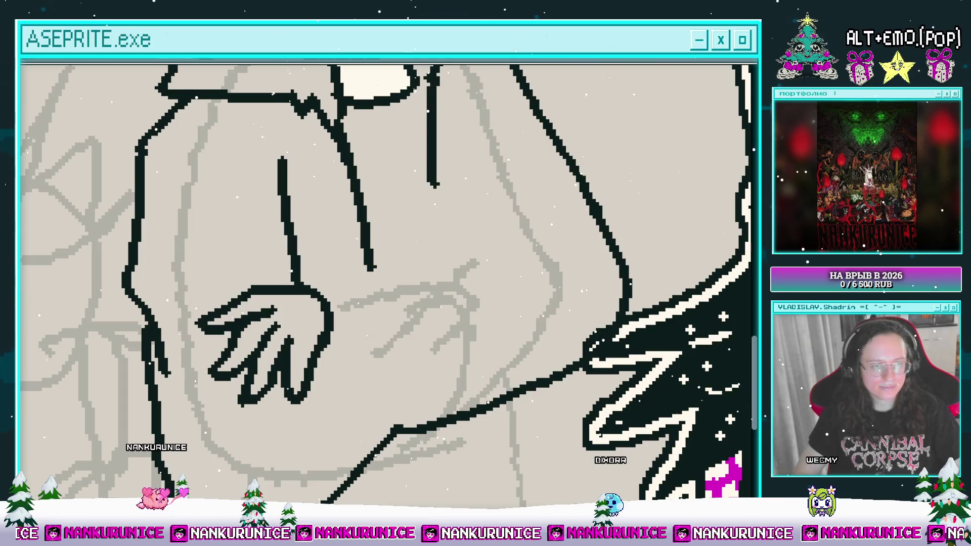
pyautogui.click(301, 303)
pyautogui.scroll(2, 310, 303)
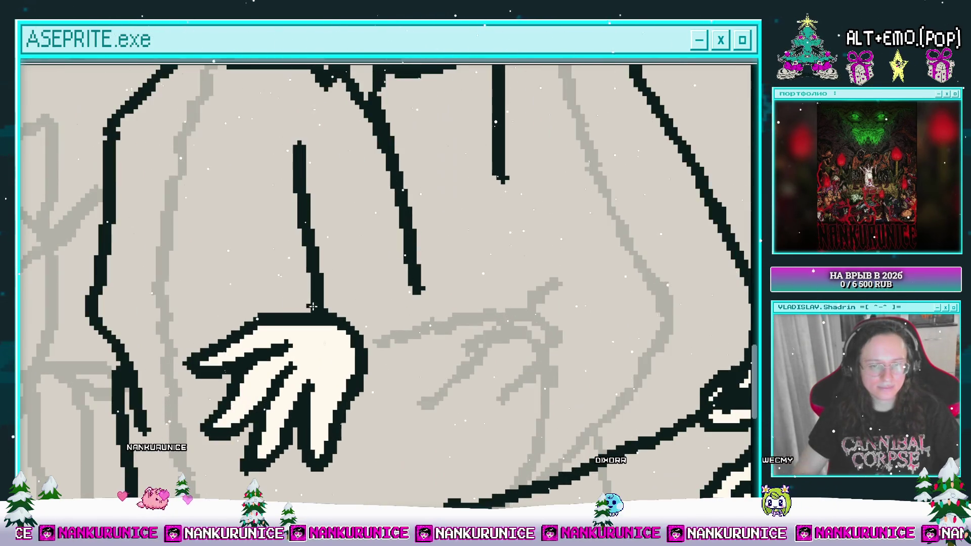
pyautogui.moveTo(297, 302); pyautogui.dragTo(242, 315)
pyautogui.scroll(-2, 268, 298)
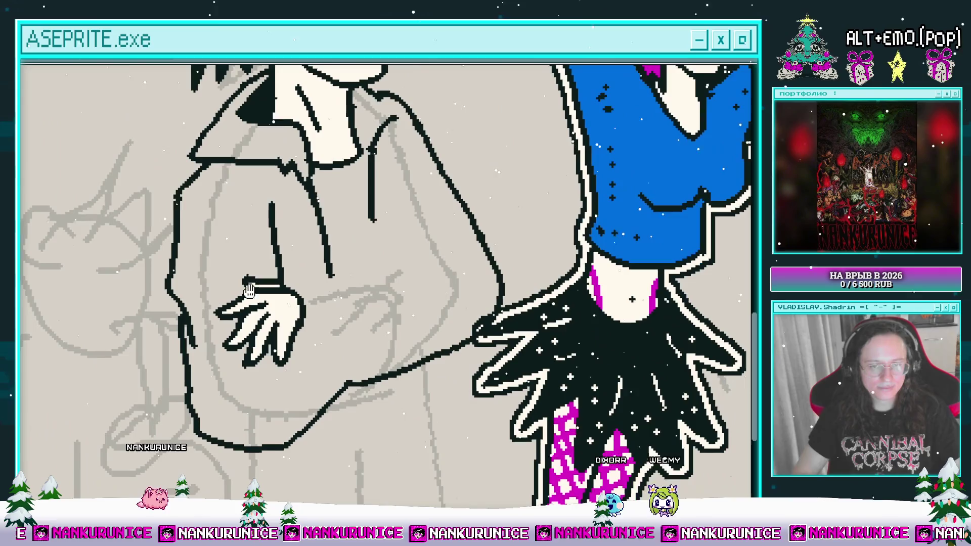
pyautogui.click(265, 291)
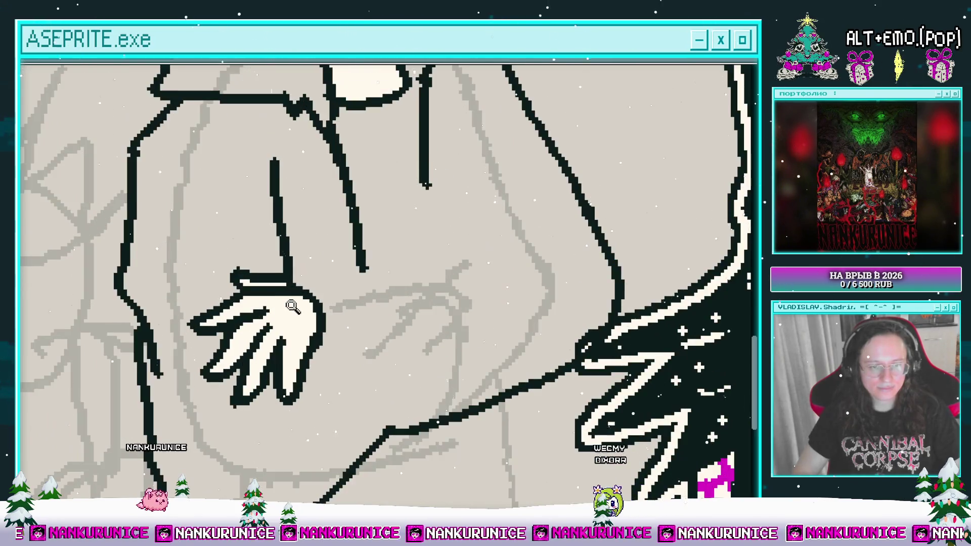
pyautogui.rightClick(265, 299)
pyautogui.scroll(-3, 264, 302)
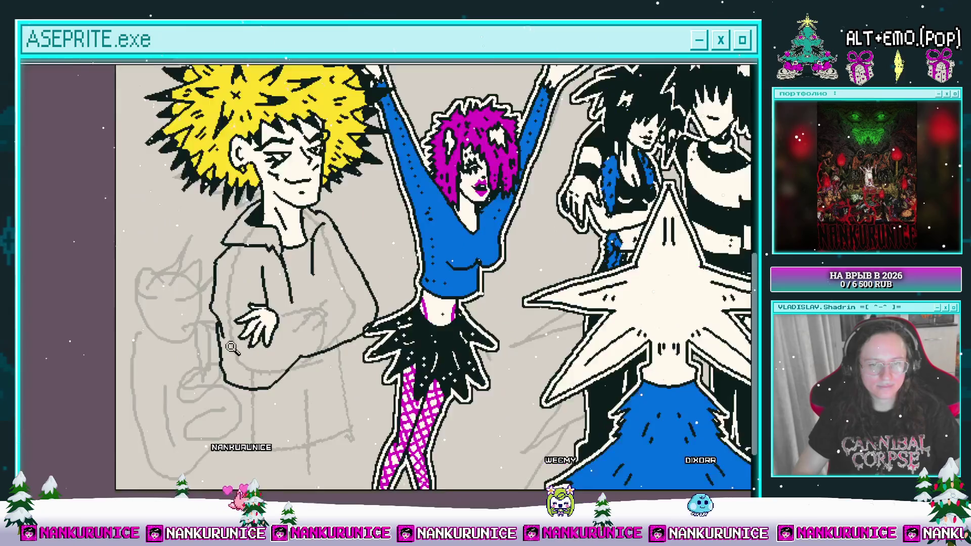
pyautogui.scroll(3, 269, 369)
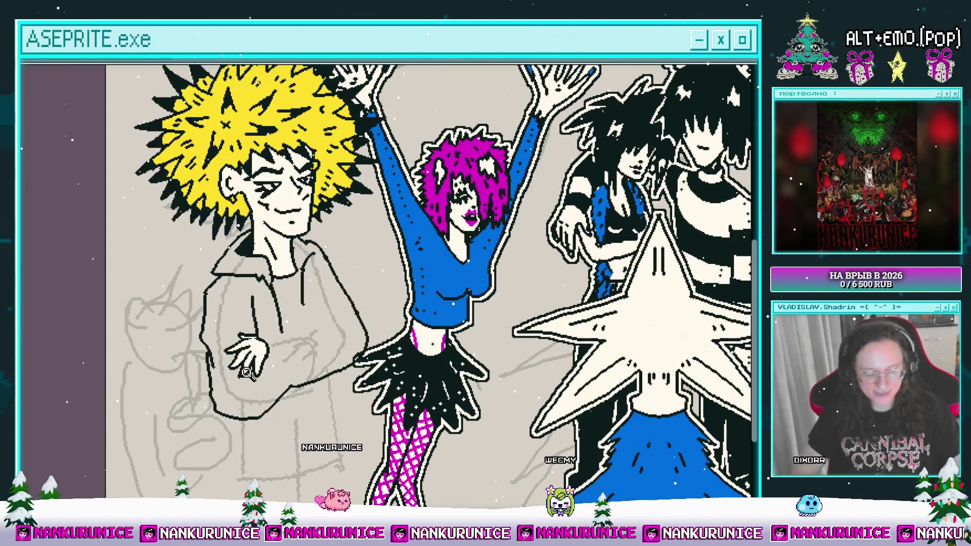
# Lasso the hand and scale it larger toward the lower left.
pyautogui.moveTo(242, 387)
pyautogui.mouseDown()
pyautogui.moveTo(273, 341)
pyautogui.moveTo(211, 351)
pyautogui.moveTo(246, 326)
pyautogui.moveTo(255, 336)
pyautogui.mouseUp()
pyautogui.hotkey('ctrl', 'z')
pyautogui.moveTo(212, 395)
pyautogui.mouseDown()
pyautogui.moveTo(188, 420)
pyautogui.moveTo(196, 423)
pyautogui.mouseUp()
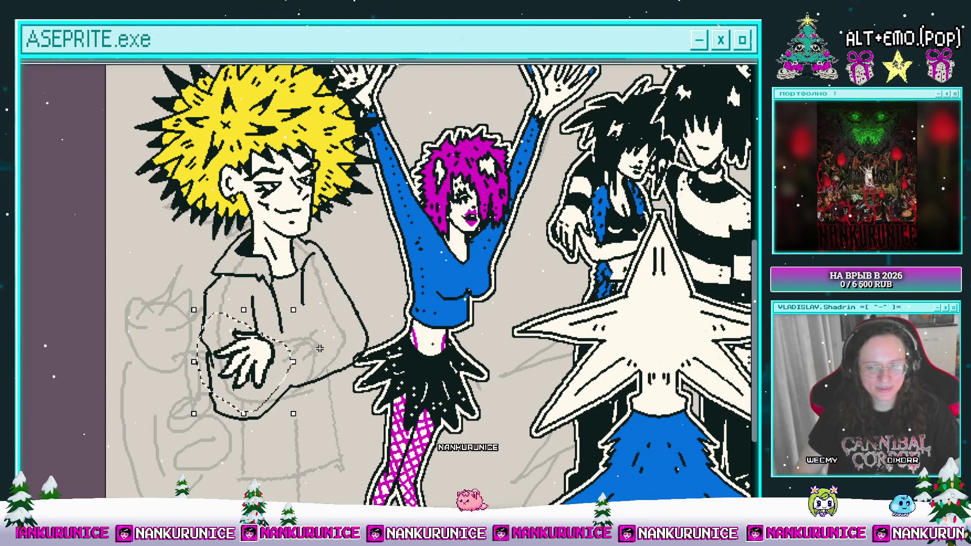
pyautogui.press('Return')
pyautogui.click(270, 320)
pyautogui.scroll(-2, 203, 354)
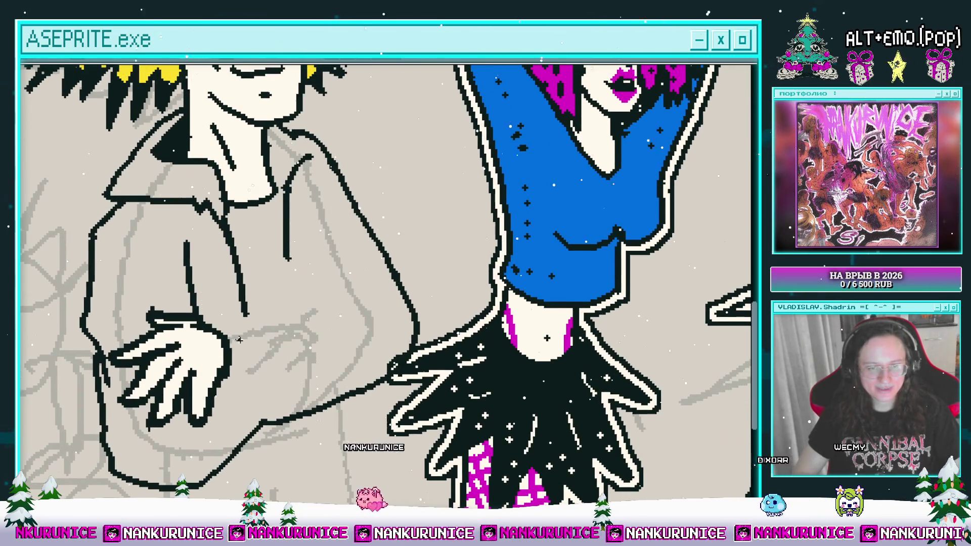
# Draw the sleeve and wrist lines forming the cuff beside the hand.
pyautogui.moveTo(298, 324); pyautogui.dragTo(303, 335)
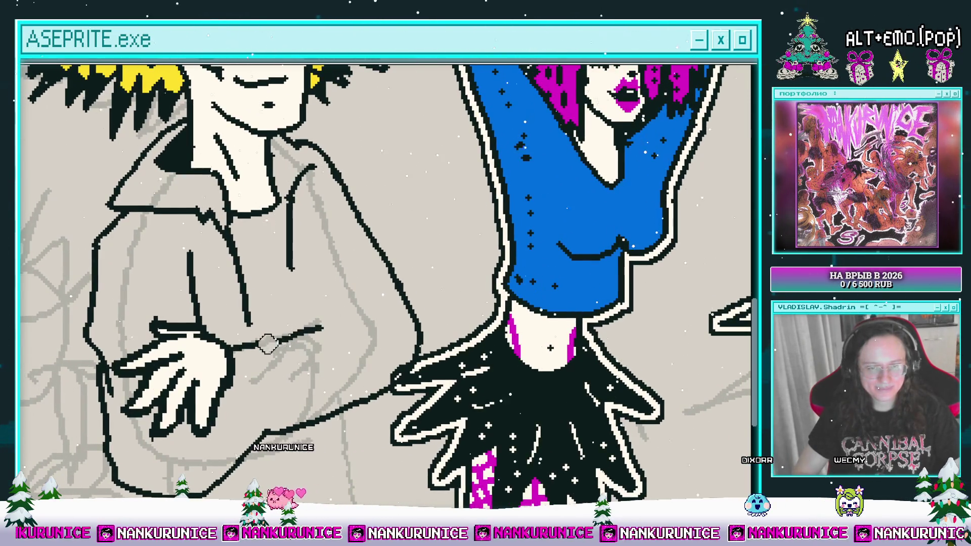
pyautogui.moveTo(267, 433); pyautogui.dragTo(301, 371)
pyautogui.moveTo(248, 344)
pyautogui.mouseDown()
pyautogui.moveTo(275, 347)
pyautogui.moveTo(298, 334)
pyautogui.moveTo(311, 395)
pyautogui.moveTo(283, 399)
pyautogui.mouseUp()
pyautogui.scroll(1, 275, 347)
pyautogui.scroll(1, 286, 354)
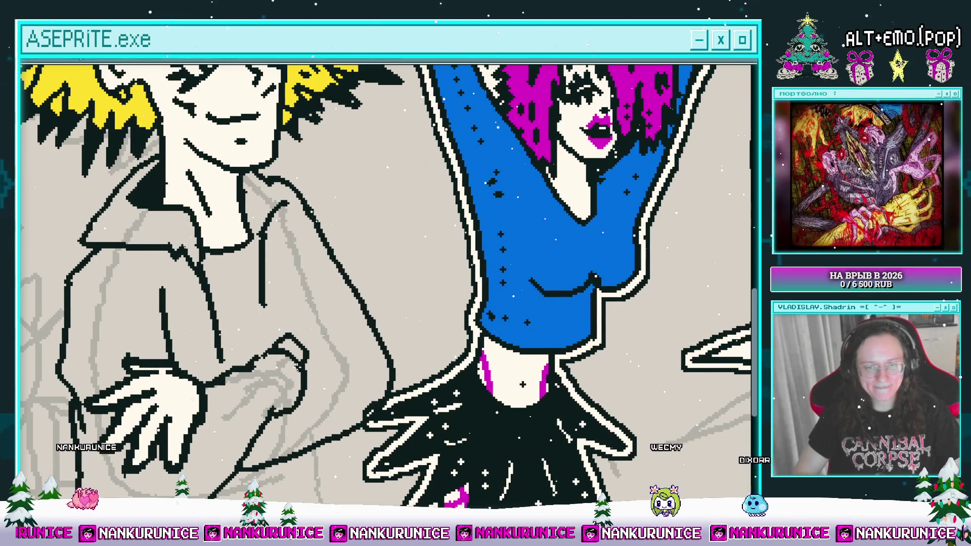
pyautogui.scroll(-2, 293, 313)
pyautogui.moveTo(280, 286); pyautogui.dragTo(322, 341)
pyautogui.scroll(-2, 321, 341)
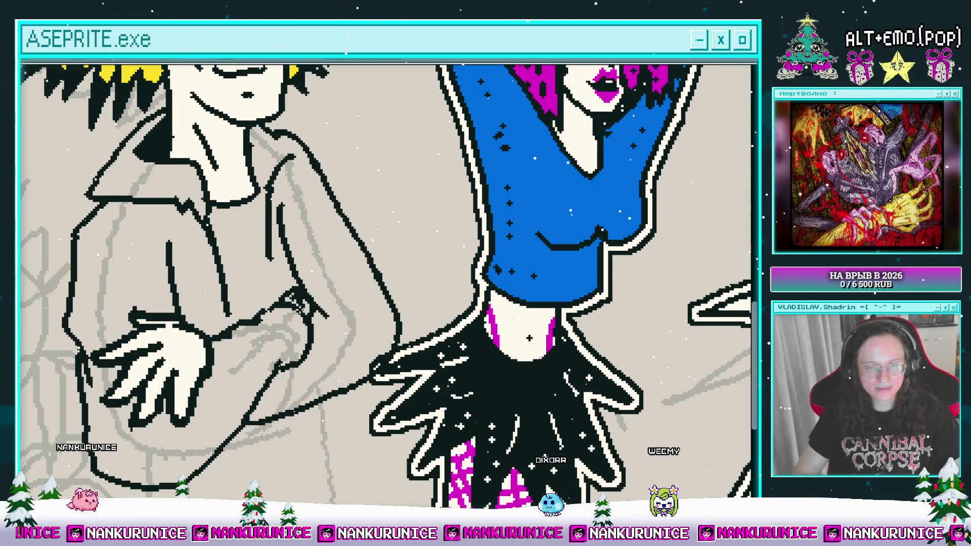
pyautogui.scroll(-1, 303, 303)
pyautogui.scroll(-2, 253, 334)
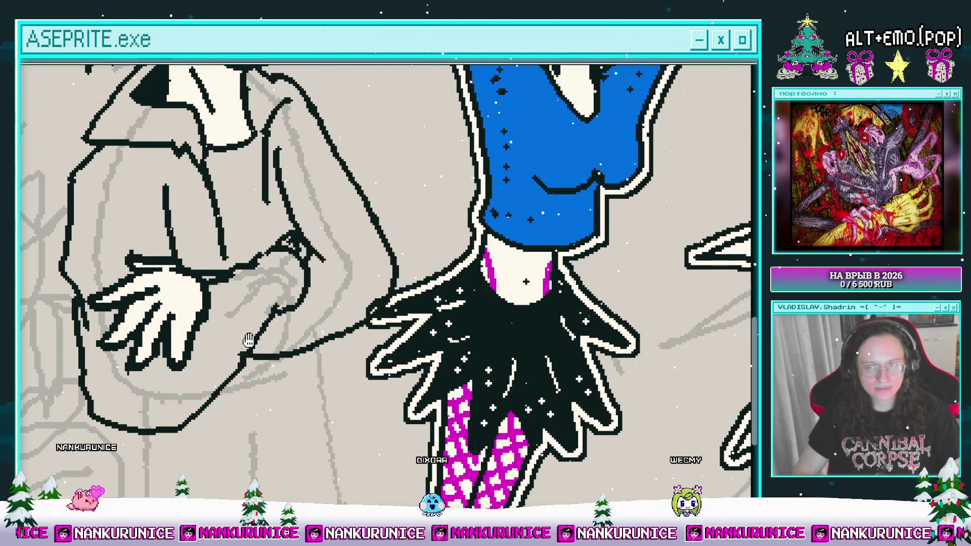
# Bucket-fill the jacket sleeve, torso and lower arm with the blue star-dot colour.
pyautogui.moveTo(246, 343); pyautogui.dragTo(298, 378)
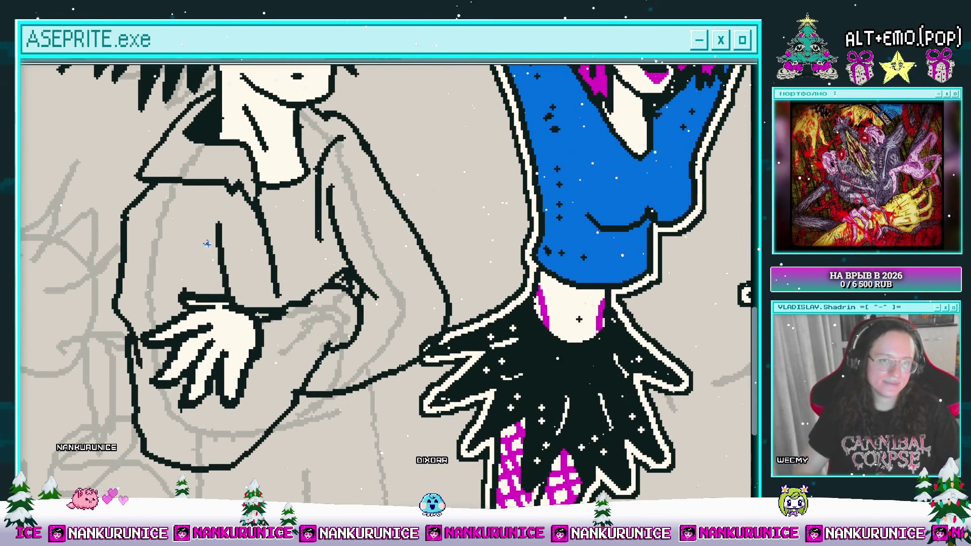
pyautogui.click(199, 255)
pyautogui.click(253, 402)
pyautogui.scroll(-1, 253, 402)
pyautogui.scroll(1, 264, 294)
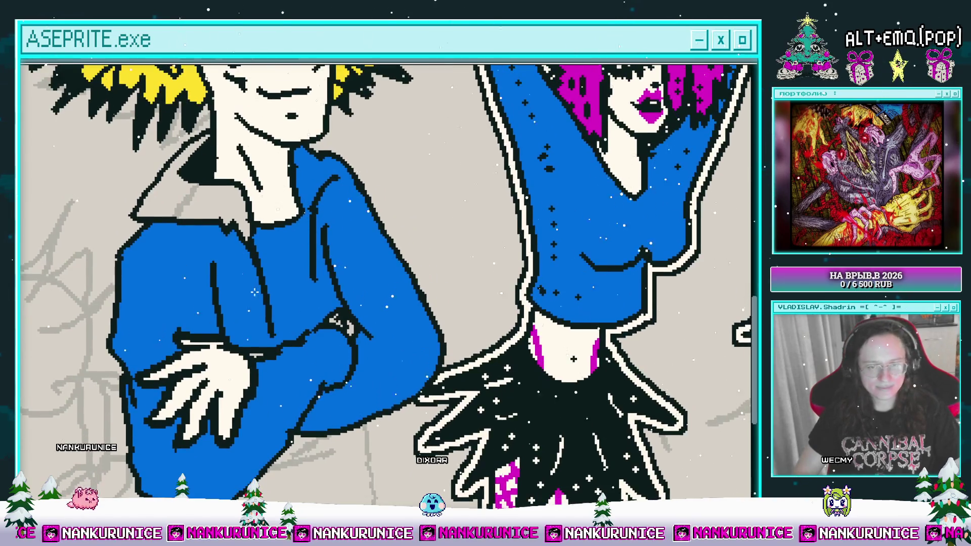
# Fill the collar and lapels magenta, line the jacket front, and fill the inner panel black.
pyautogui.click(207, 206)
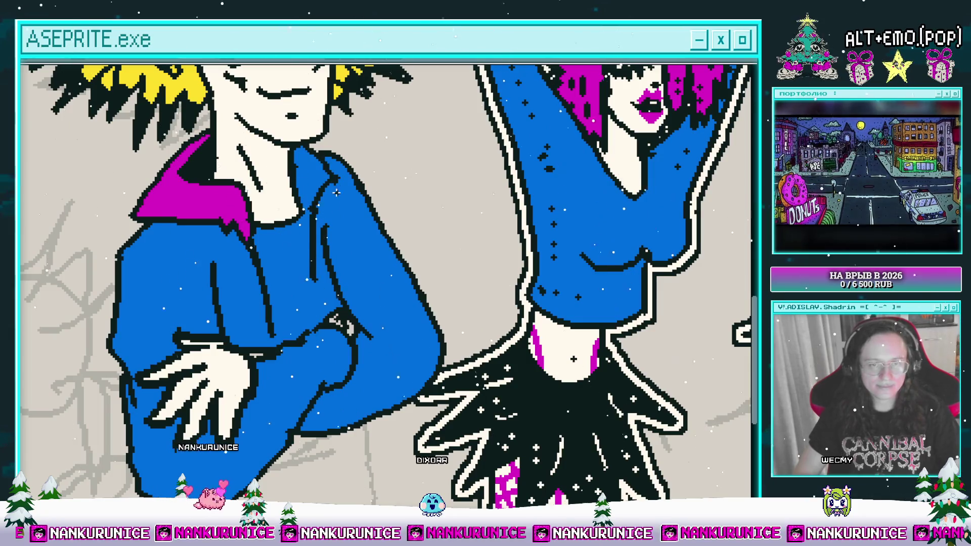
pyautogui.moveTo(303, 218); pyautogui.dragTo(315, 327)
pyautogui.click(307, 188)
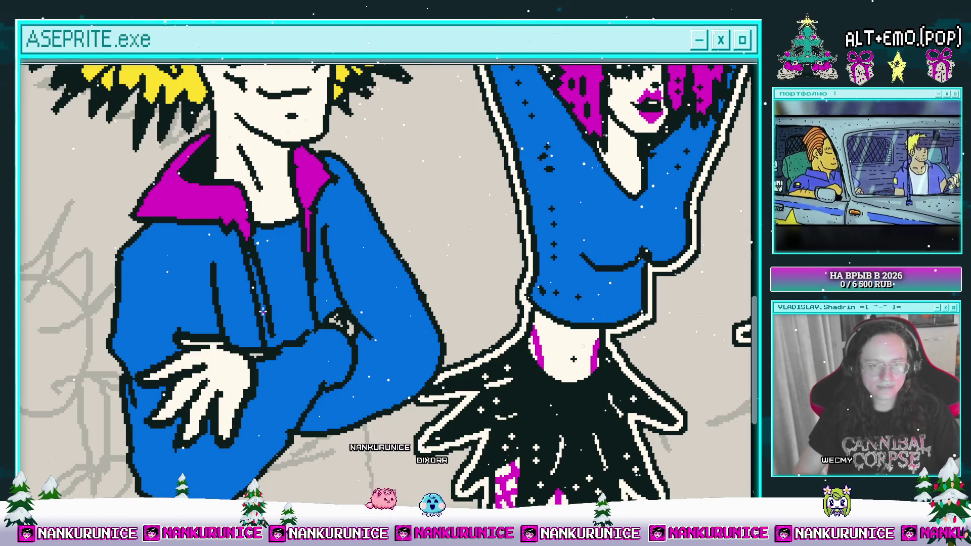
pyautogui.click(262, 312)
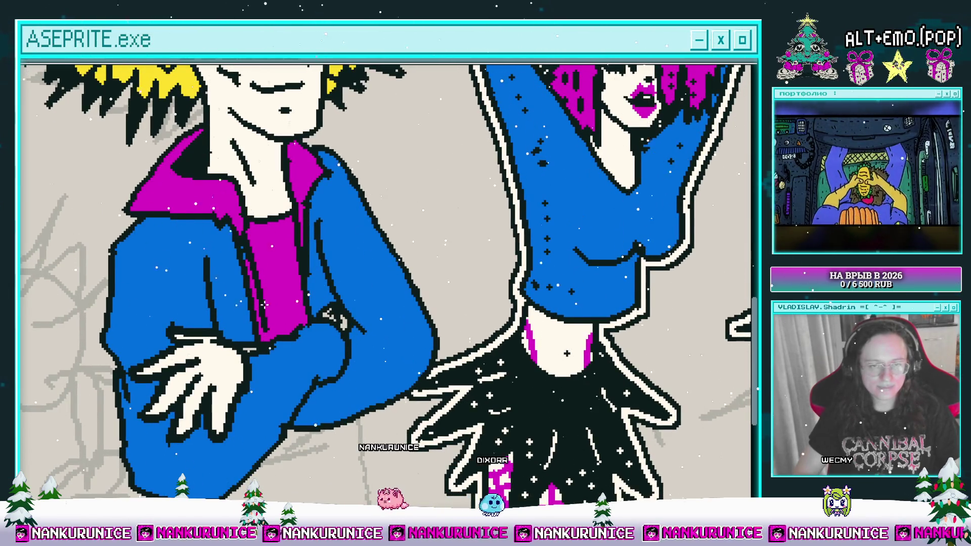
pyautogui.click(273, 324)
pyautogui.moveTo(281, 276); pyautogui.dragTo(278, 294)
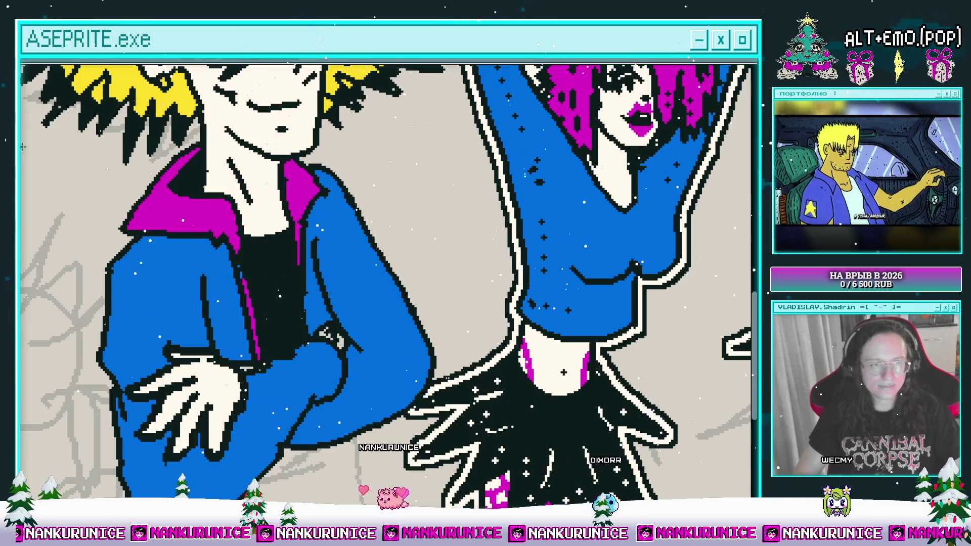
pyautogui.scroll(2, 292, 289)
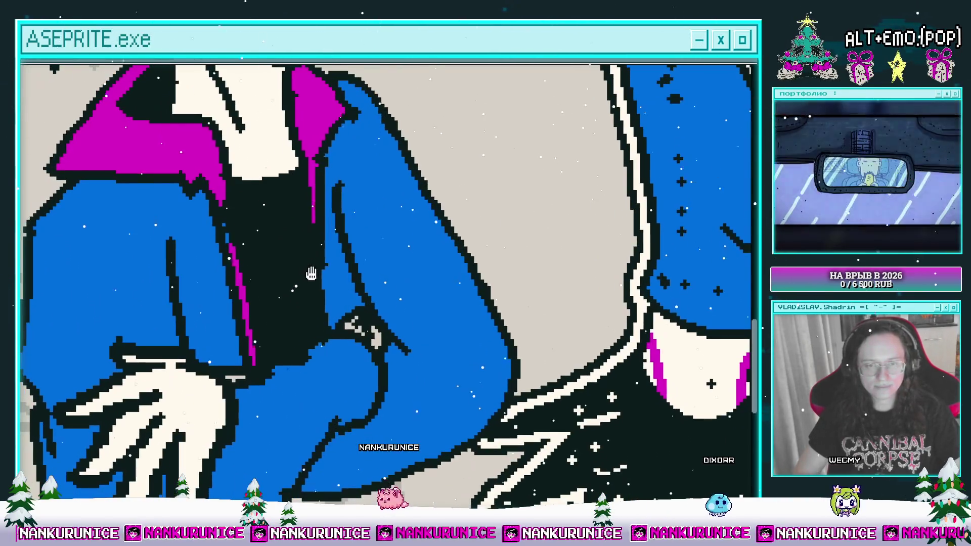
# Draw a highlight down the jacket front and fill a loop on the left sleeve magenta.
pyautogui.moveTo(296, 235)
pyautogui.mouseDown()
pyautogui.moveTo(304, 333)
pyautogui.moveTo(249, 259)
pyautogui.moveTo(234, 203)
pyautogui.mouseUp()
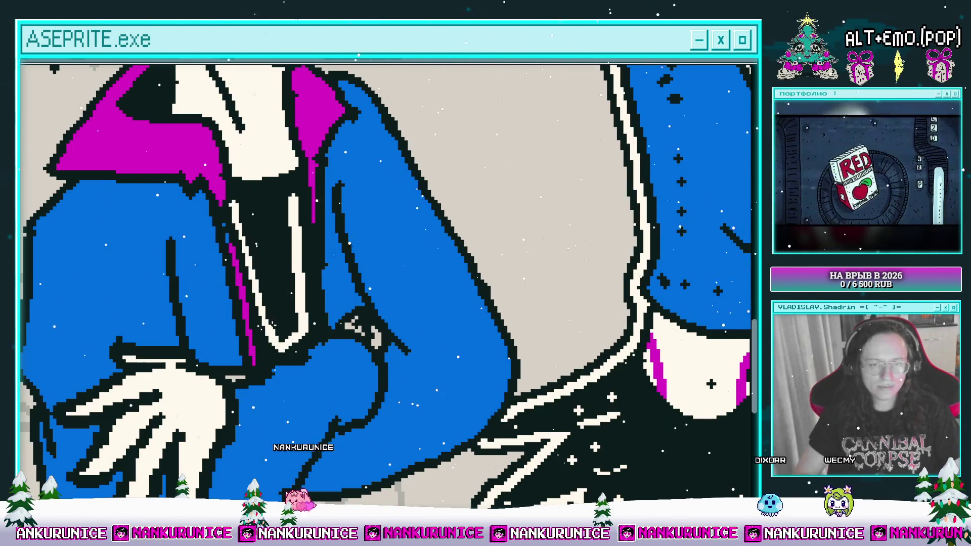
pyautogui.moveTo(179, 239); pyautogui.dragTo(330, 178)
pyautogui.hscroll(-2, 252, 225)
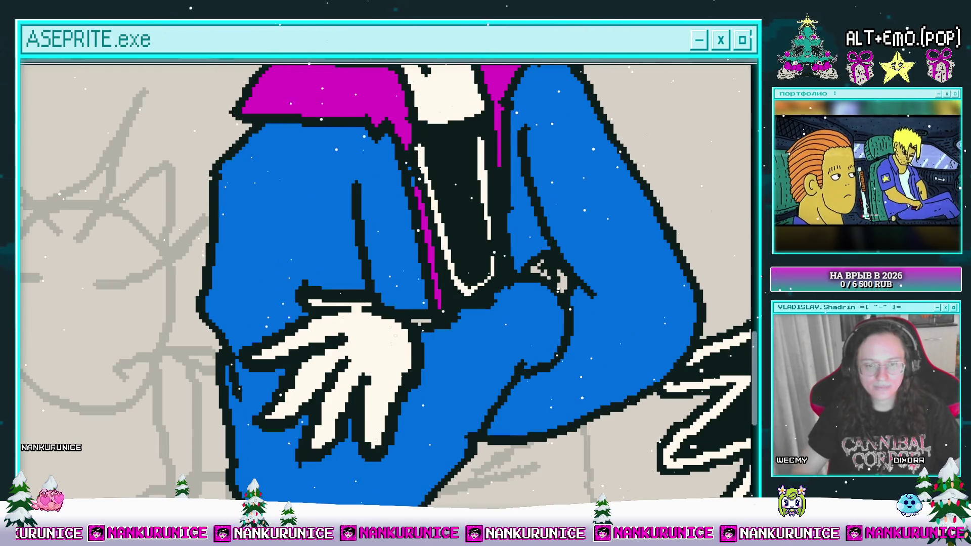
pyautogui.moveTo(337, 287); pyautogui.dragTo(342, 221)
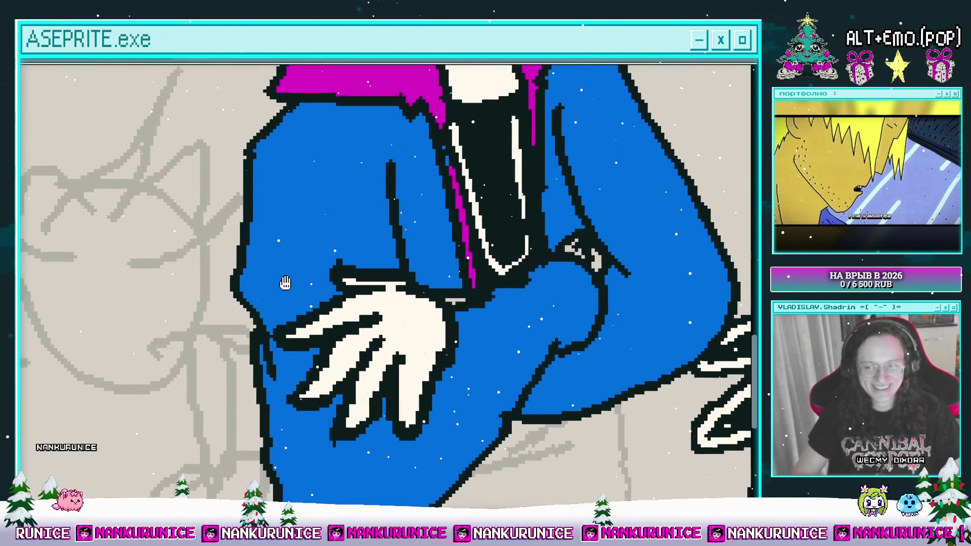
pyautogui.hscroll(2, 258, 202)
pyautogui.moveTo(242, 281)
pyautogui.mouseDown()
pyautogui.moveTo(244, 184)
pyautogui.moveTo(263, 157)
pyautogui.moveTo(273, 205)
pyautogui.moveTo(261, 296)
pyautogui.mouseUp()
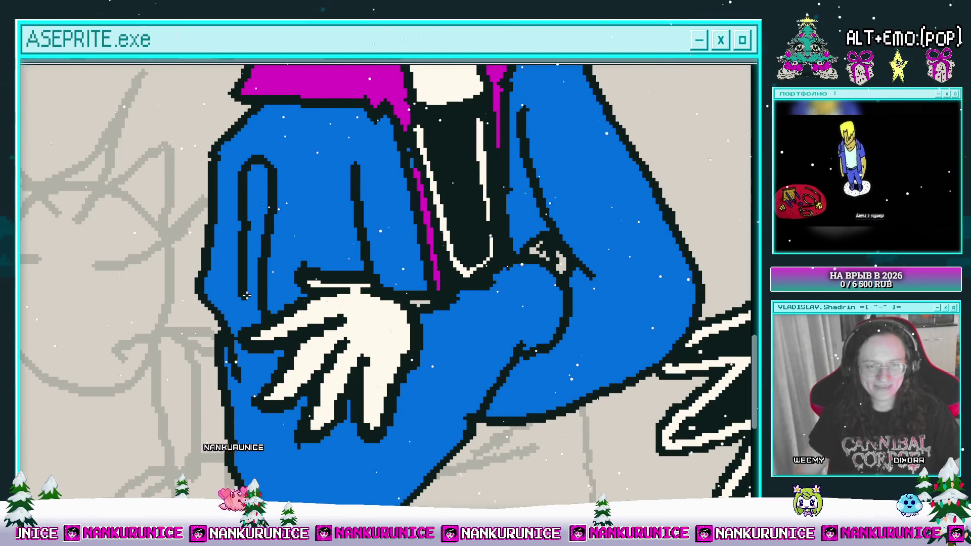
pyautogui.click(253, 309)
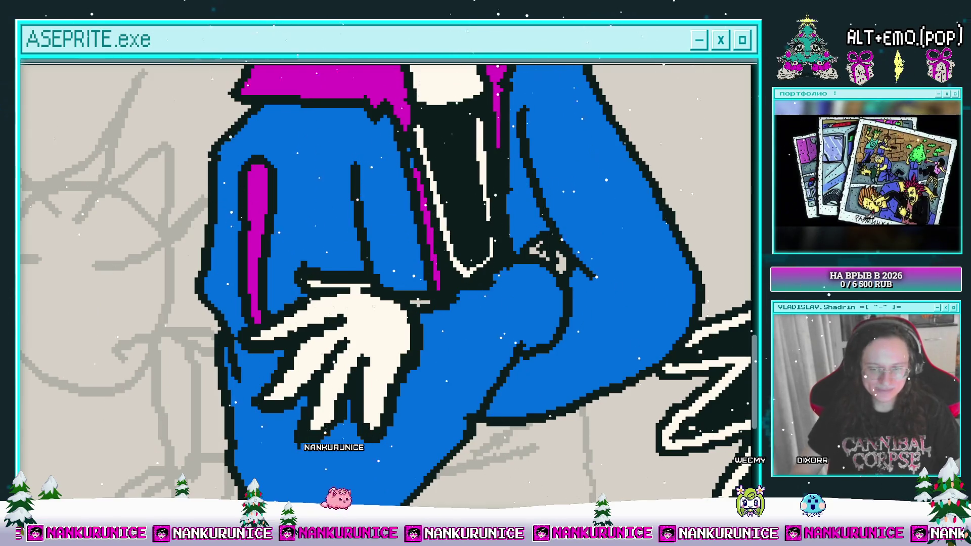
# Draw the black sleeve line curving down beneath the hand.
pyautogui.moveTo(332, 315); pyautogui.dragTo(343, 274)
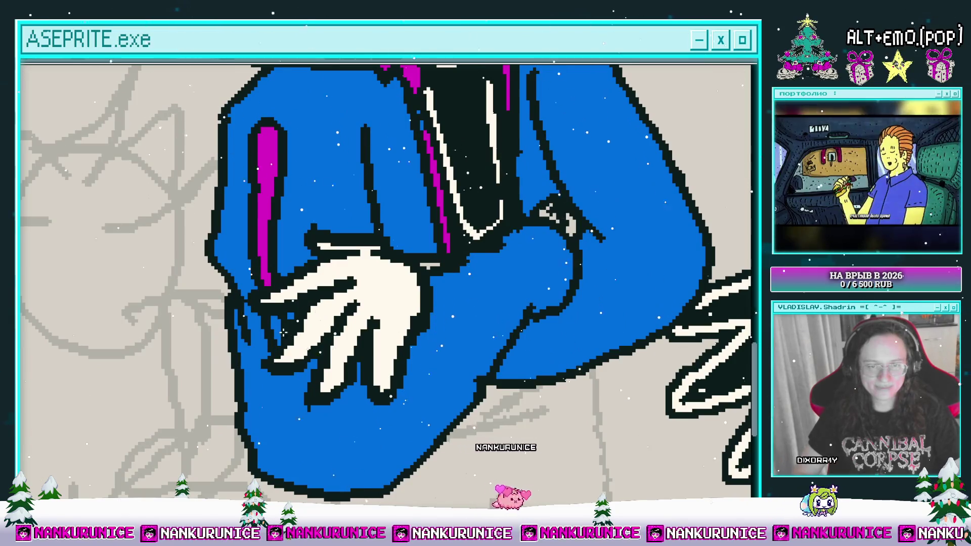
pyautogui.scroll(-2, 273, 329)
pyautogui.hscroll(1, 273, 328)
pyautogui.moveTo(261, 336)
pyautogui.mouseDown()
pyautogui.moveTo(285, 397)
pyautogui.moveTo(255, 403)
pyautogui.moveTo(276, 416)
pyautogui.moveTo(371, 385)
pyautogui.mouseUp()
pyautogui.hscroll(2, 275, 396)
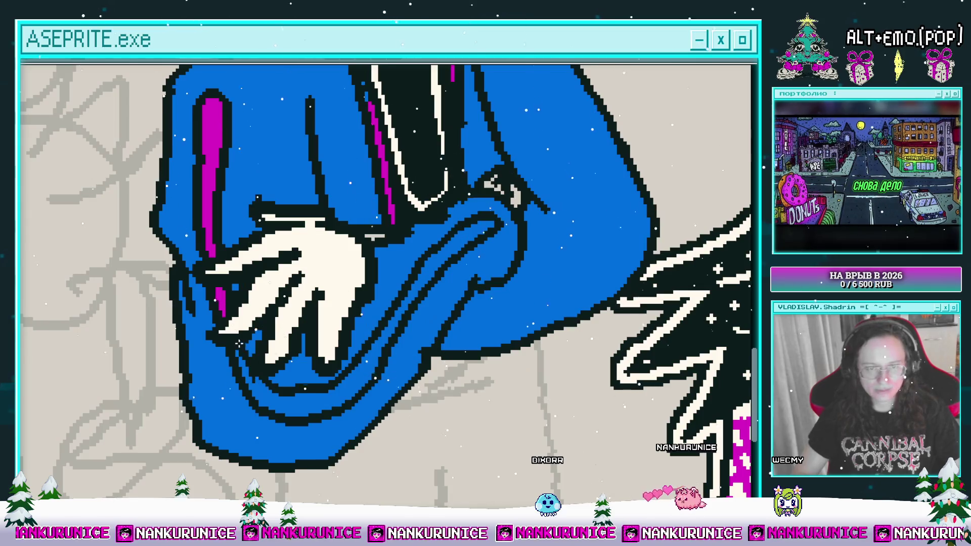
# Bucket-fill the arm's stripe band magenta and zoom around to check it.
pyautogui.click(273, 397)
pyautogui.scroll(3, 391, 323)
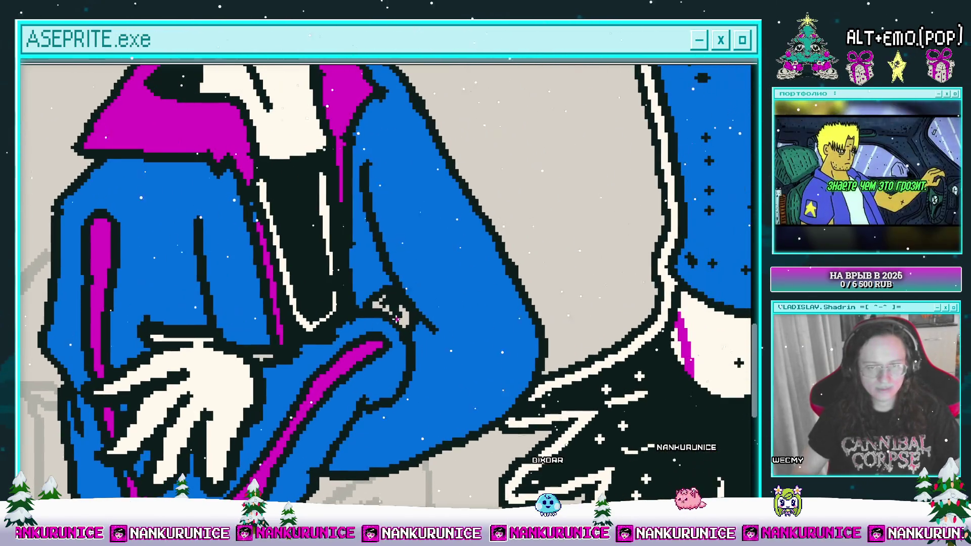
pyautogui.scroll(-1, 383, 300)
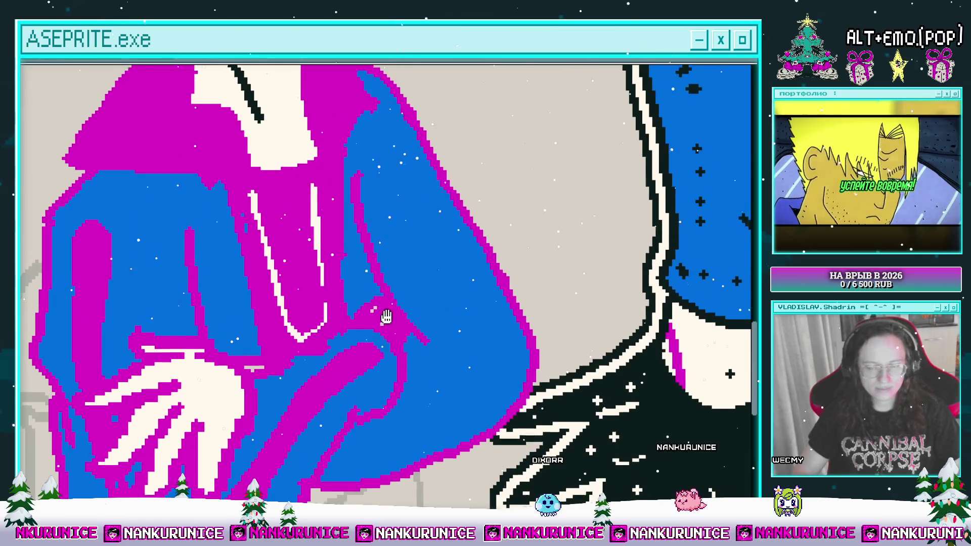
pyautogui.scroll(1, 380, 309)
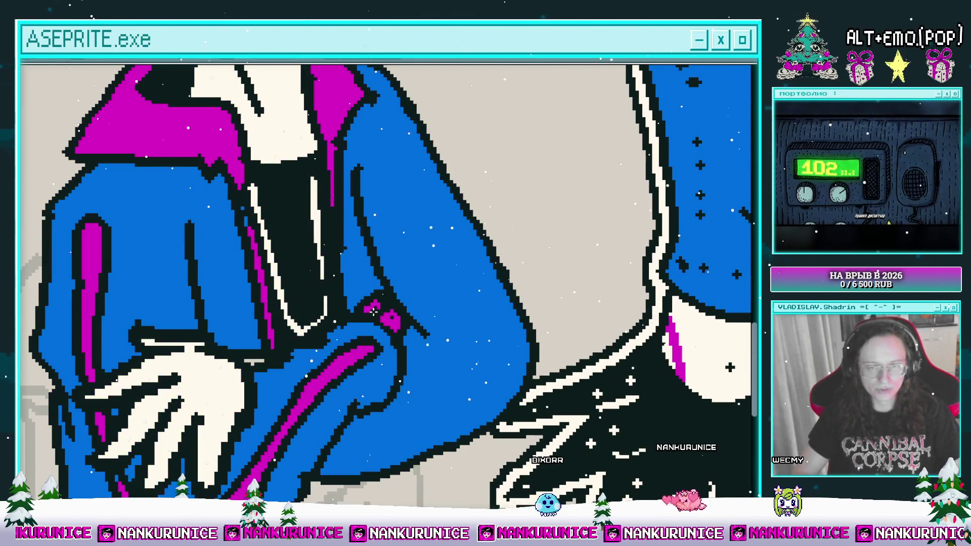
pyautogui.scroll(3, 371, 313)
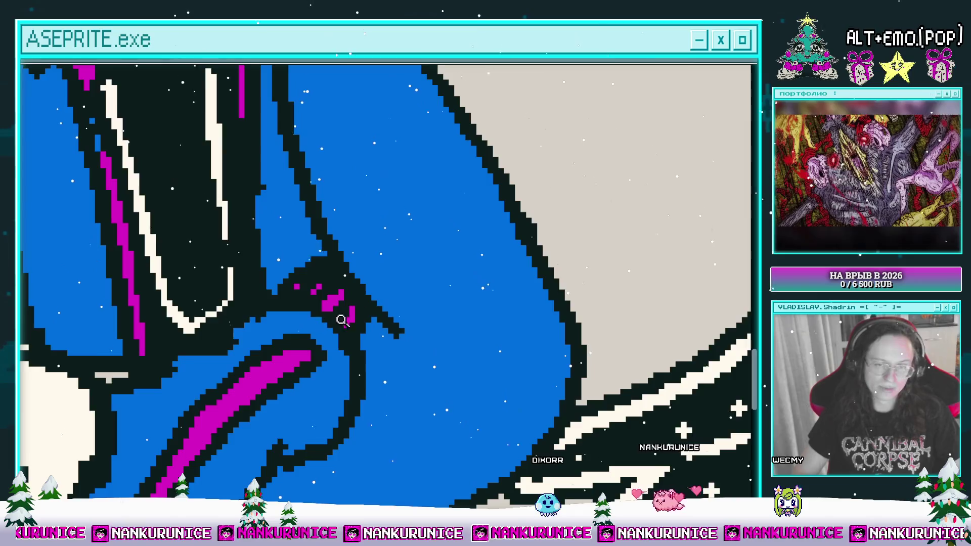
pyautogui.scroll(-3, 330, 322)
pyautogui.scroll(2, 321, 337)
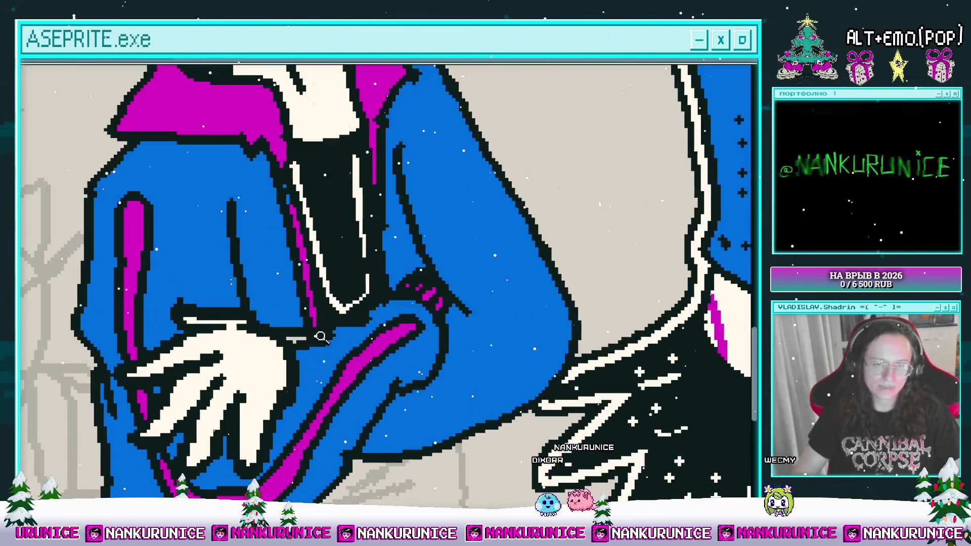
pyautogui.hscroll(-1, 321, 338)
pyautogui.scroll(-3, 320, 339)
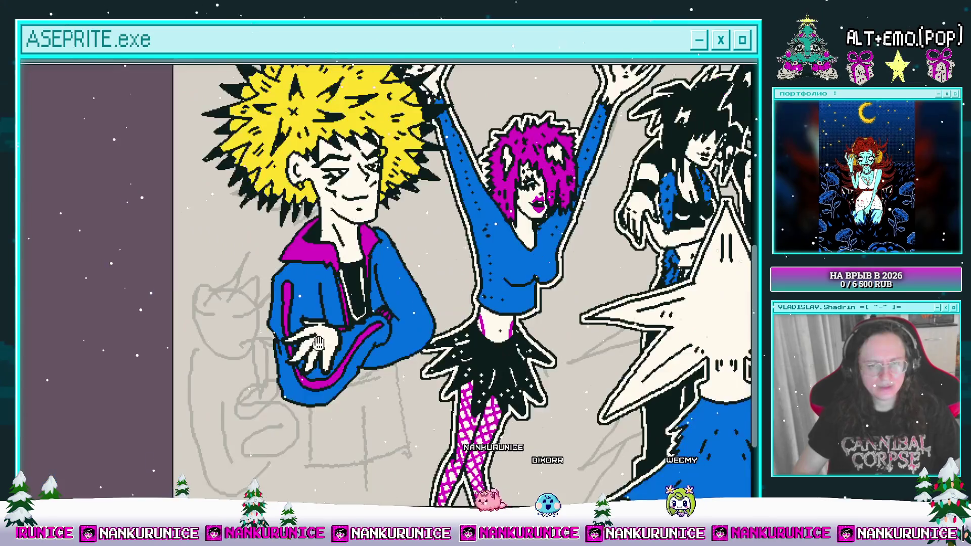
pyautogui.scroll(3, 403, 275)
pyautogui.scroll(3, 289, 269)
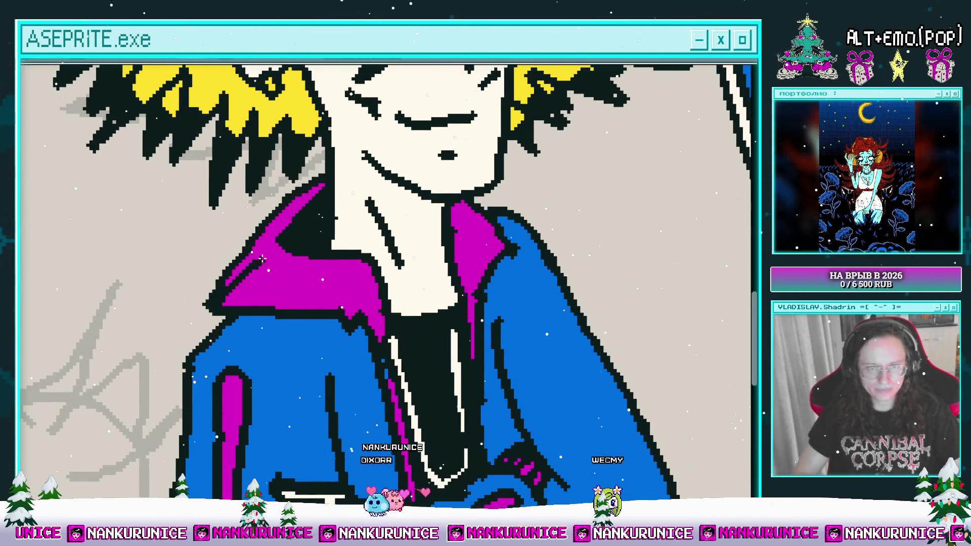
# Draw two diagonal black rib lines across the magenta collar.
pyautogui.moveTo(280, 261); pyautogui.dragTo(281, 303)
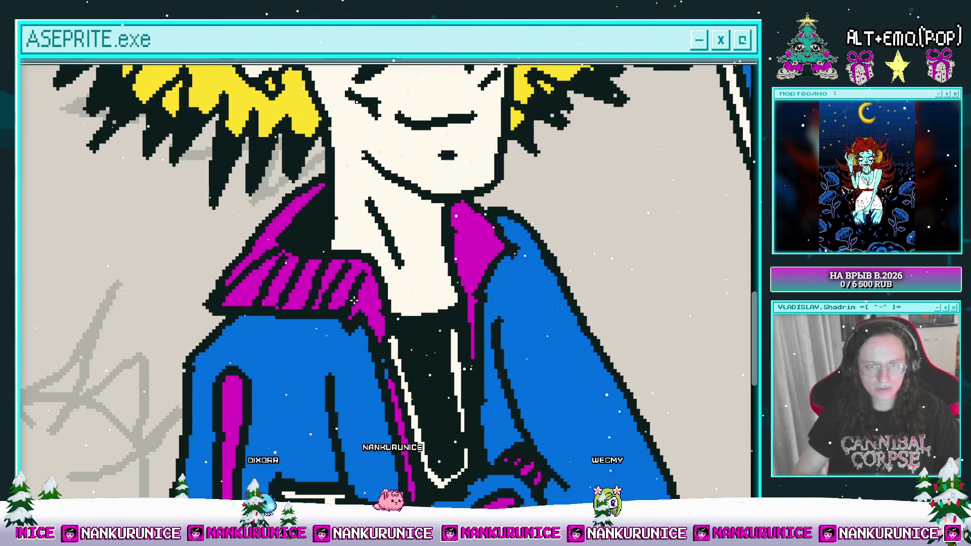
pyautogui.moveTo(378, 293); pyautogui.dragTo(373, 317)
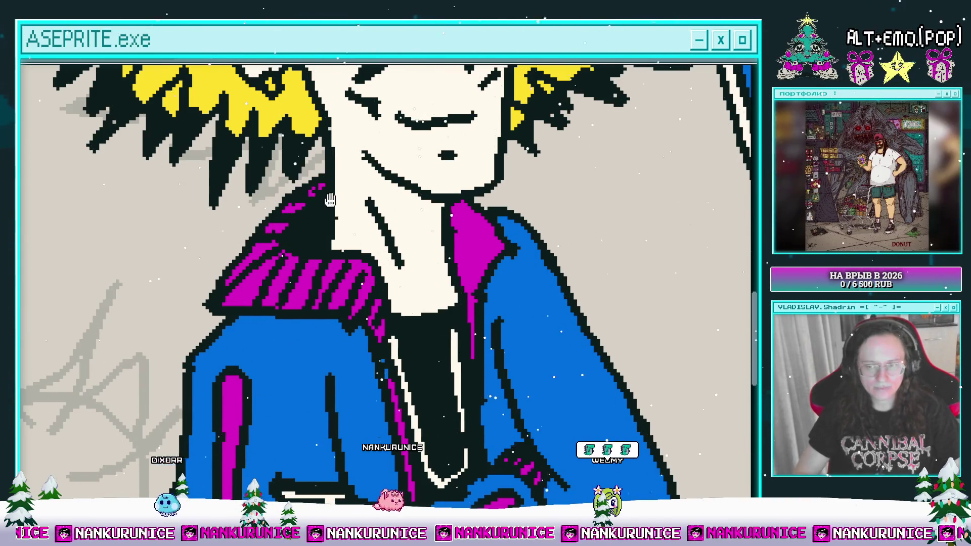
pyautogui.moveTo(335, 198); pyautogui.dragTo(267, 208)
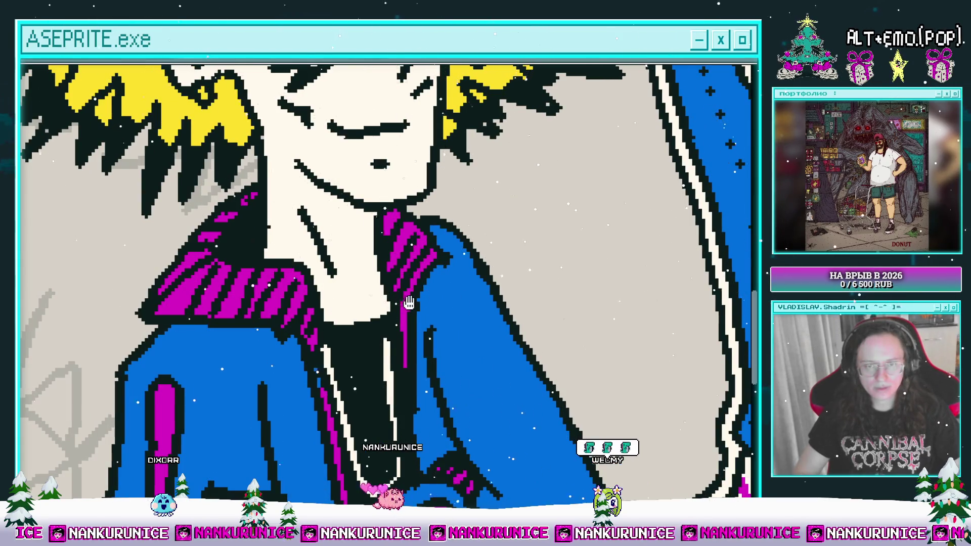
pyautogui.scroll(-3, 420, 235)
pyautogui.scroll(2, 357, 277)
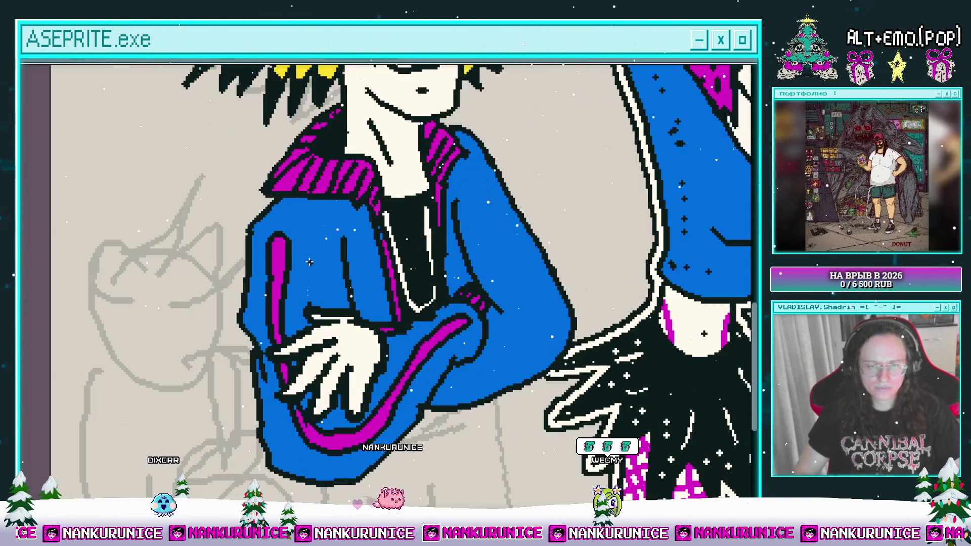
pyautogui.moveTo(312, 243); pyautogui.dragTo(283, 198)
pyautogui.moveTo(258, 407); pyautogui.dragTo(261, 419)
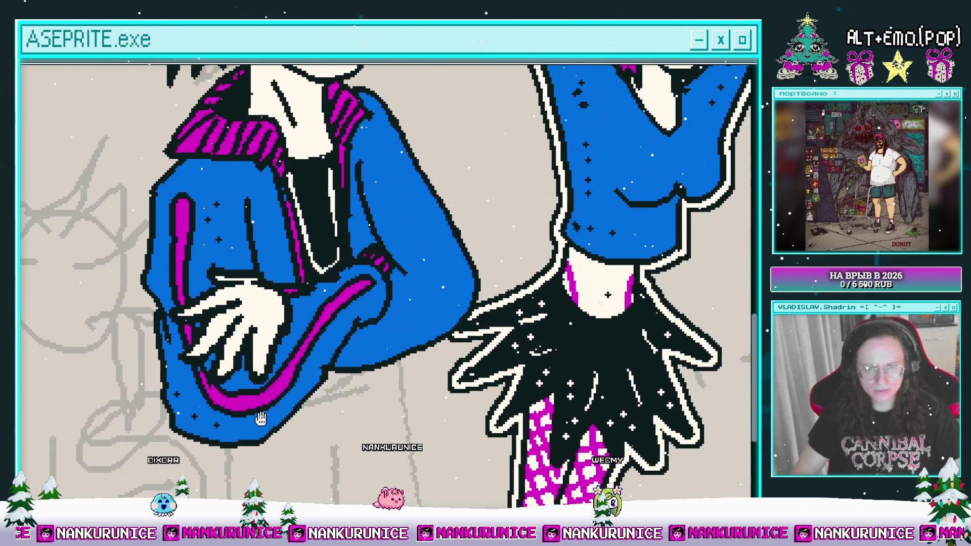
pyautogui.moveTo(425, 296); pyautogui.dragTo(397, 340)
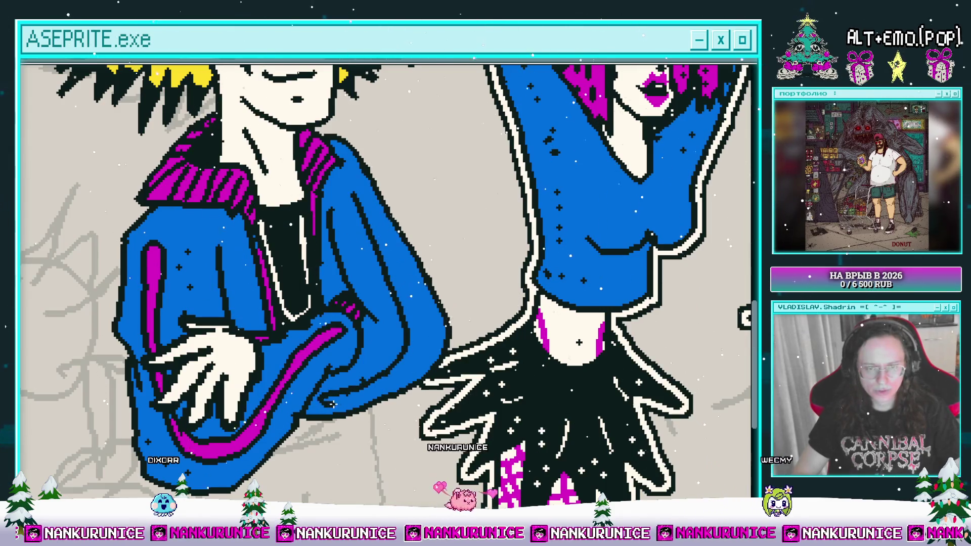
# Bucket-fill the stripe down the jacket's outer sleeve with magenta.
pyautogui.click(357, 197)
pyautogui.scroll(-1, 353, 320)
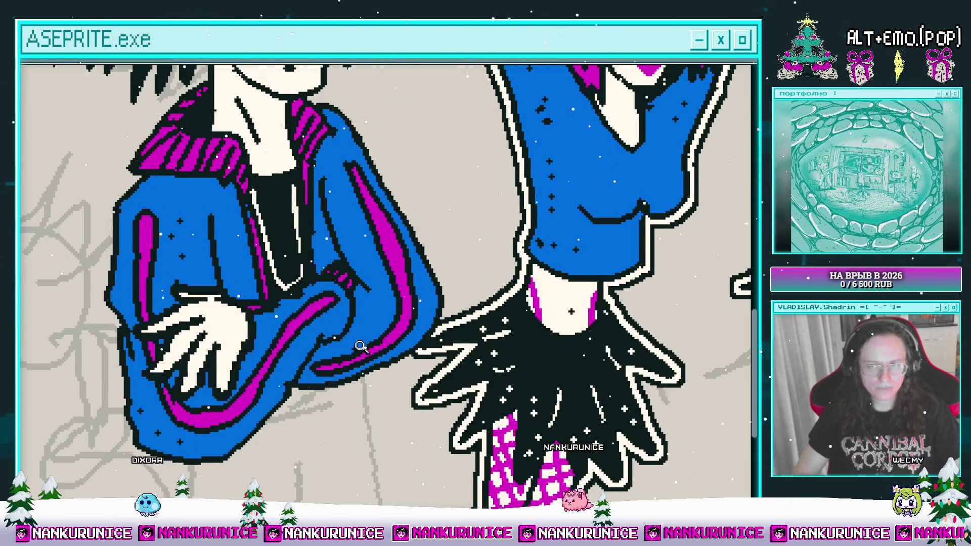
pyautogui.scroll(1, 356, 346)
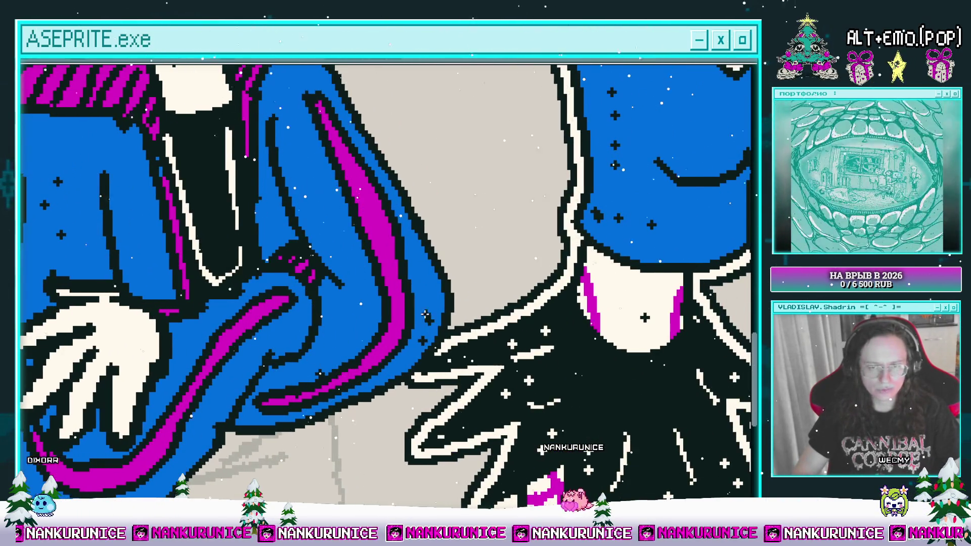
pyautogui.scroll(2, 426, 318)
pyautogui.scroll(-3, 334, 248)
pyautogui.scroll(1, 343, 257)
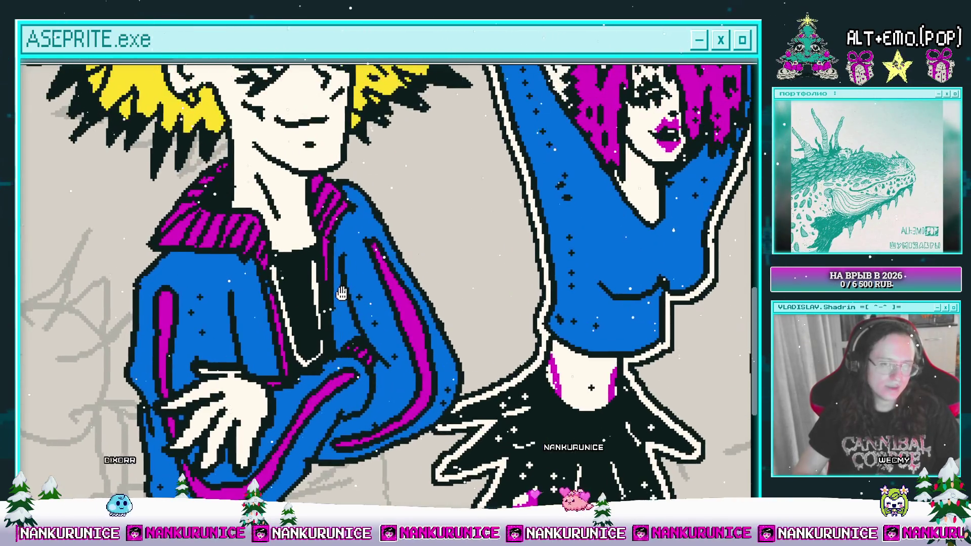
pyautogui.scroll(-3, 349, 261)
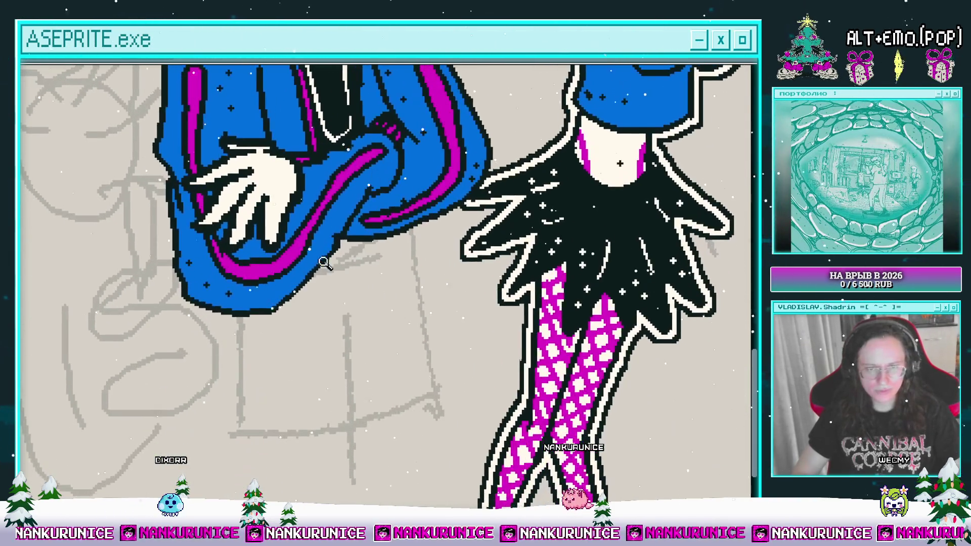
pyautogui.moveTo(352, 277); pyautogui.dragTo(368, 366)
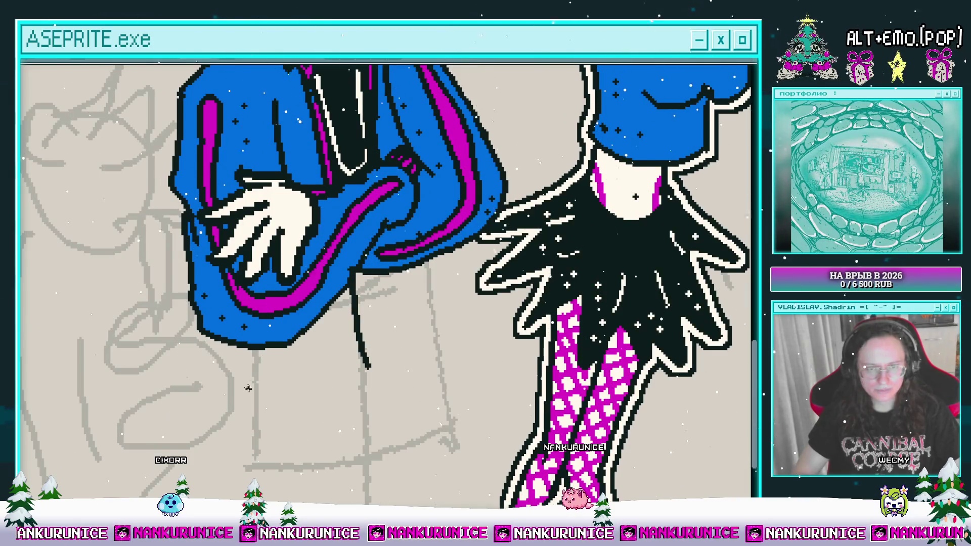
pyautogui.moveTo(249, 348); pyautogui.dragTo(323, 385)
pyautogui.moveTo(259, 393); pyautogui.dragTo(320, 403)
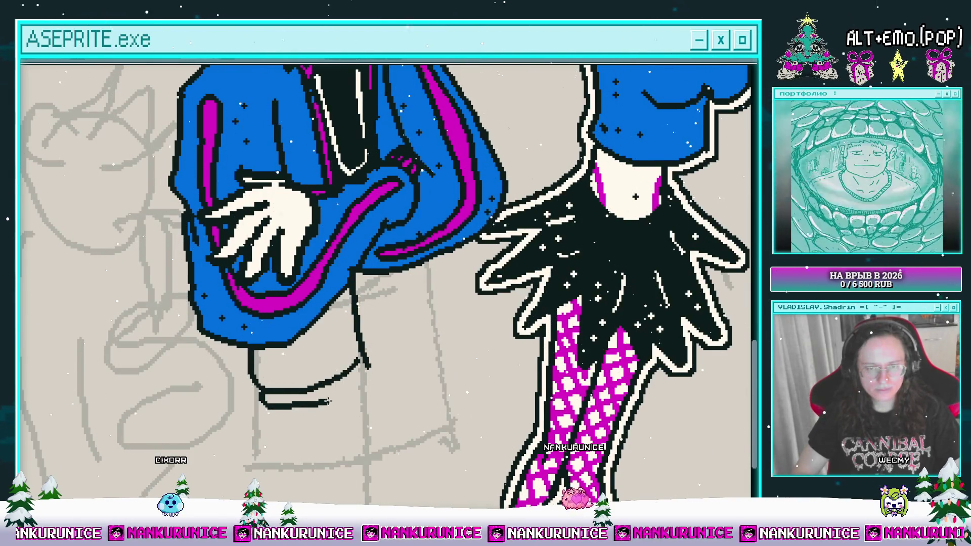
pyautogui.moveTo(352, 361); pyautogui.dragTo(324, 378)
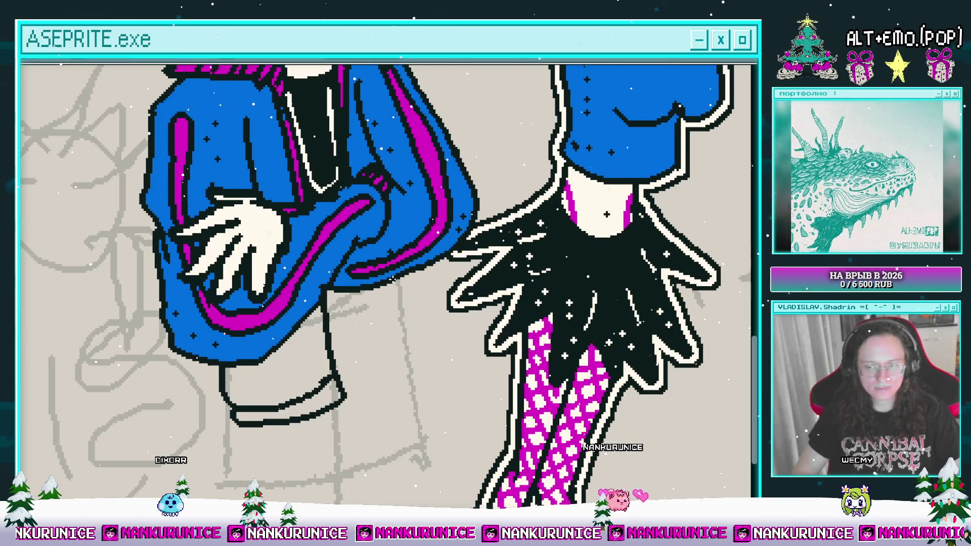
pyautogui.moveTo(395, 281); pyautogui.dragTo(402, 381)
pyautogui.moveTo(432, 268)
pyautogui.mouseDown()
pyautogui.moveTo(405, 353)
pyautogui.moveTo(420, 378)
pyautogui.mouseUp()
pyautogui.click(420, 378)
pyautogui.click(328, 407)
pyautogui.click(320, 404)
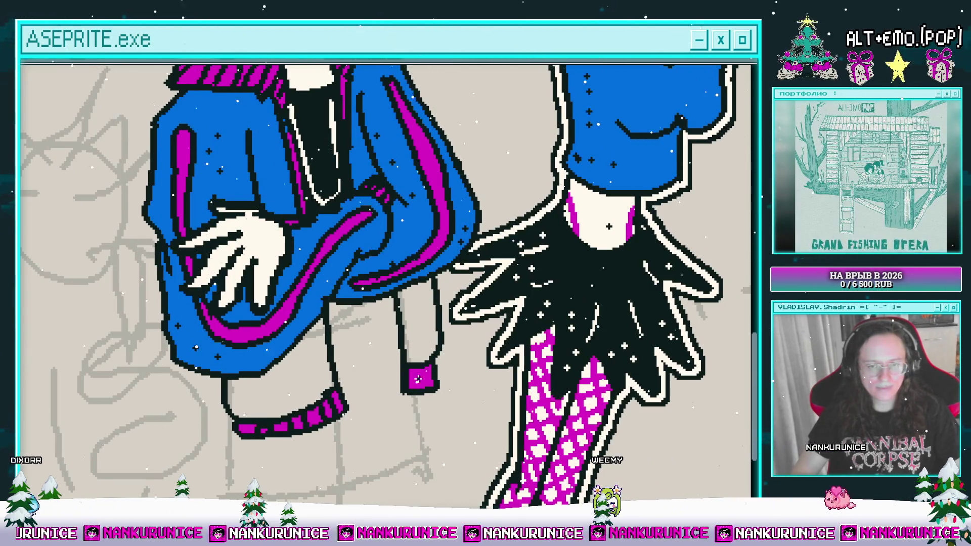
pyautogui.scroll(2, 134, 300)
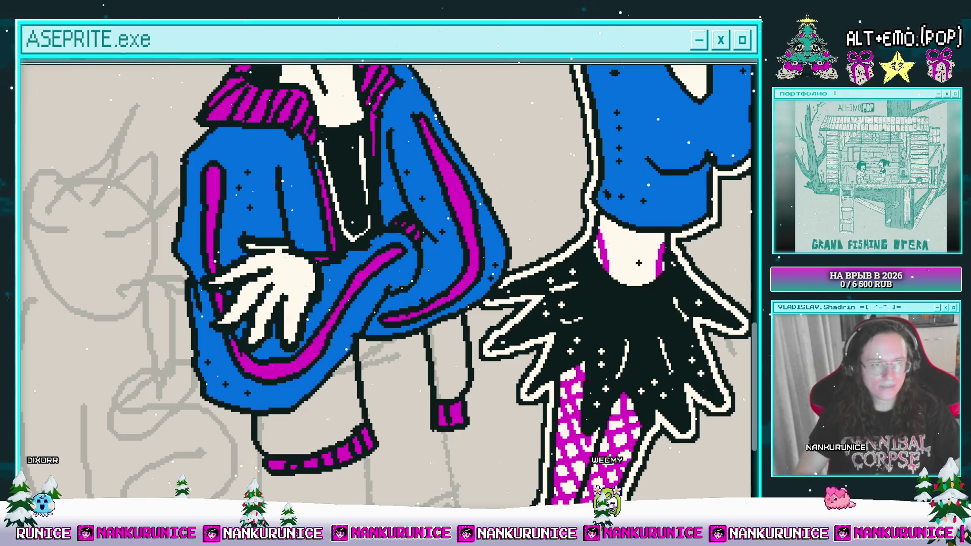
pyautogui.click(304, 392)
pyautogui.click(429, 325)
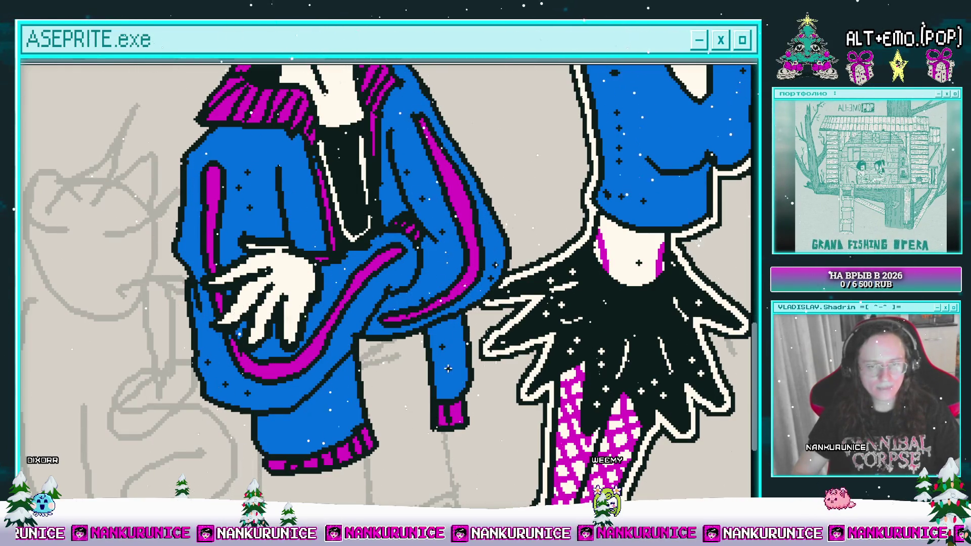
pyautogui.scroll(-3, 371, 289)
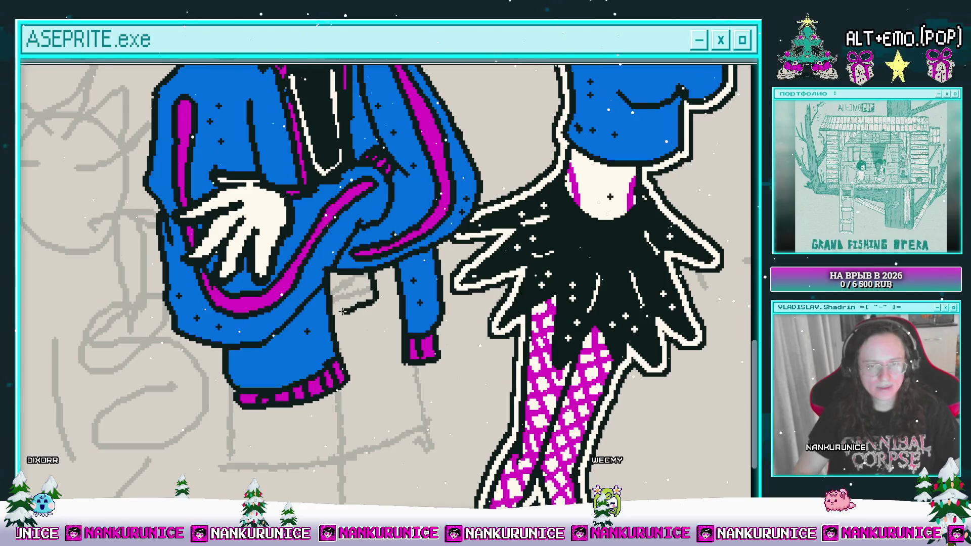
pyautogui.click(348, 298)
pyautogui.scroll(-3, 345, 286)
pyautogui.scroll(2, 345, 285)
pyautogui.scroll(1, 347, 270)
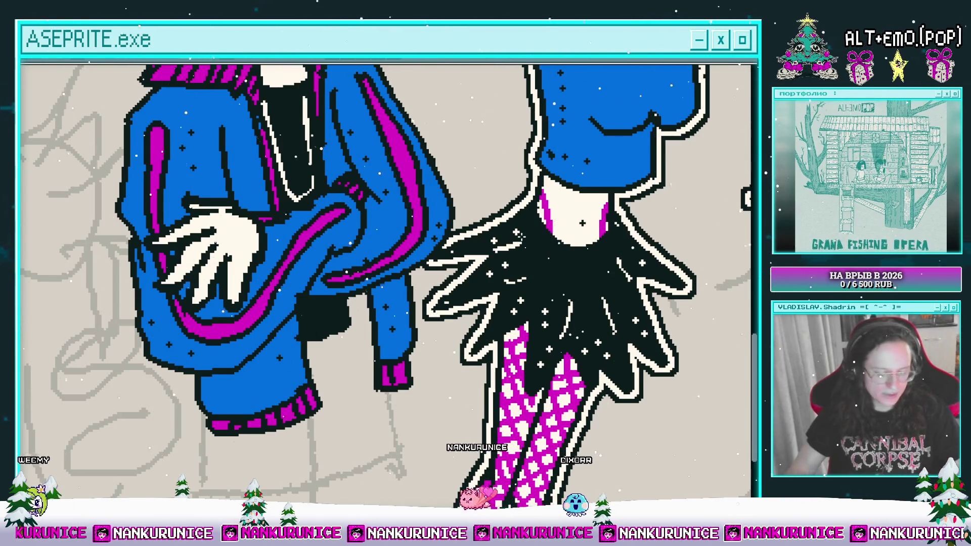
pyautogui.moveTo(486, 329)
pyautogui.mouseDown()
pyautogui.moveTo(544, 307)
pyautogui.moveTo(566, 319)
pyautogui.moveTo(571, 300)
pyautogui.mouseUp()
pyautogui.moveTo(438, 285); pyautogui.dragTo(437, 361)
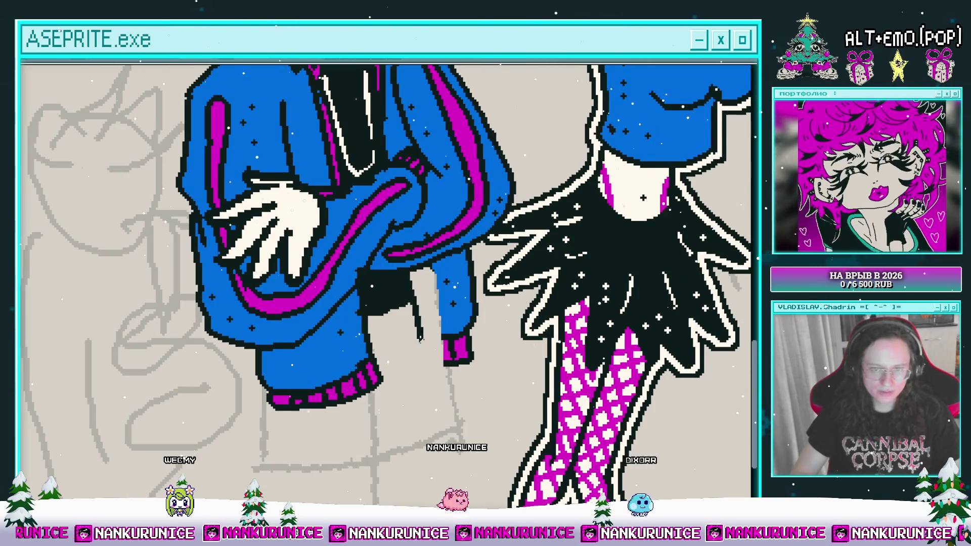
pyautogui.click(439, 335)
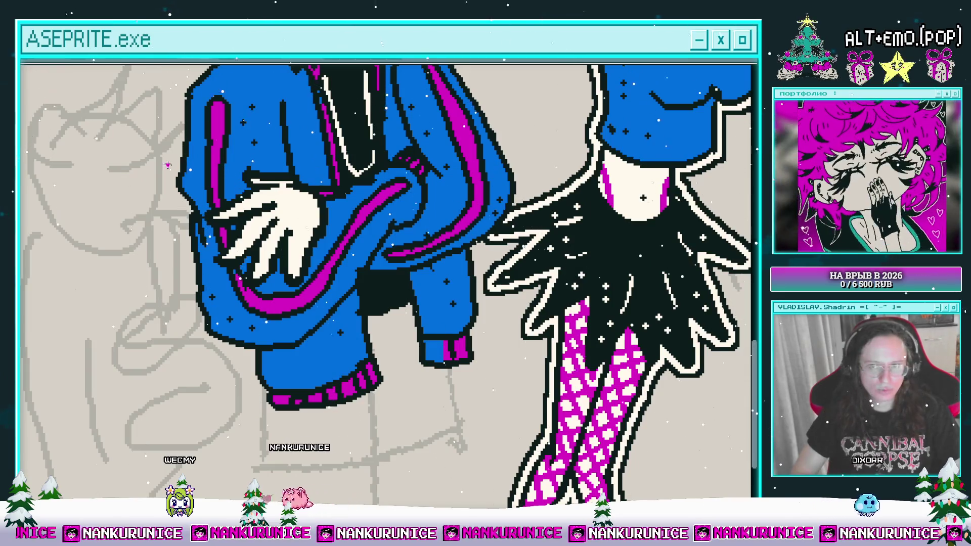
pyautogui.scroll(1, 465, 309)
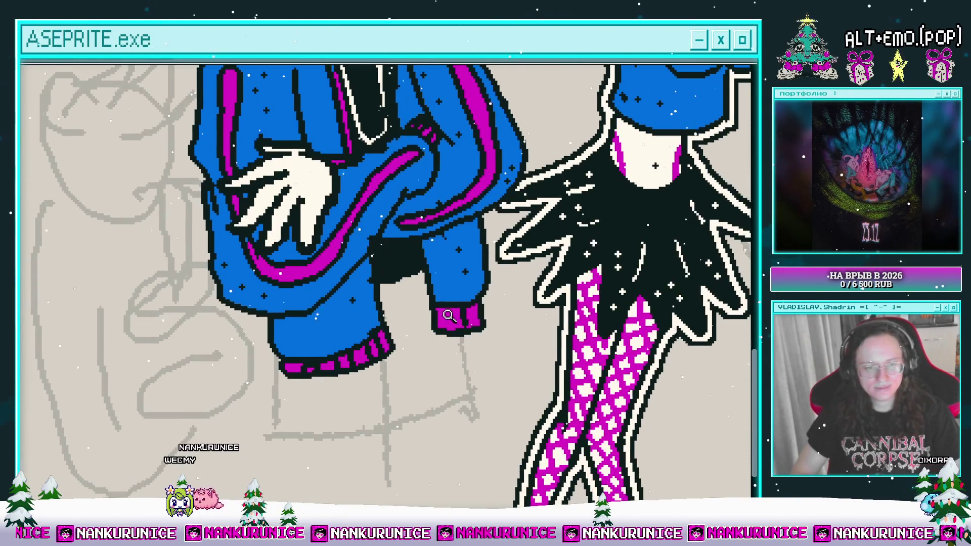
pyautogui.scroll(1, 450, 313)
pyautogui.scroll(-1, 483, 313)
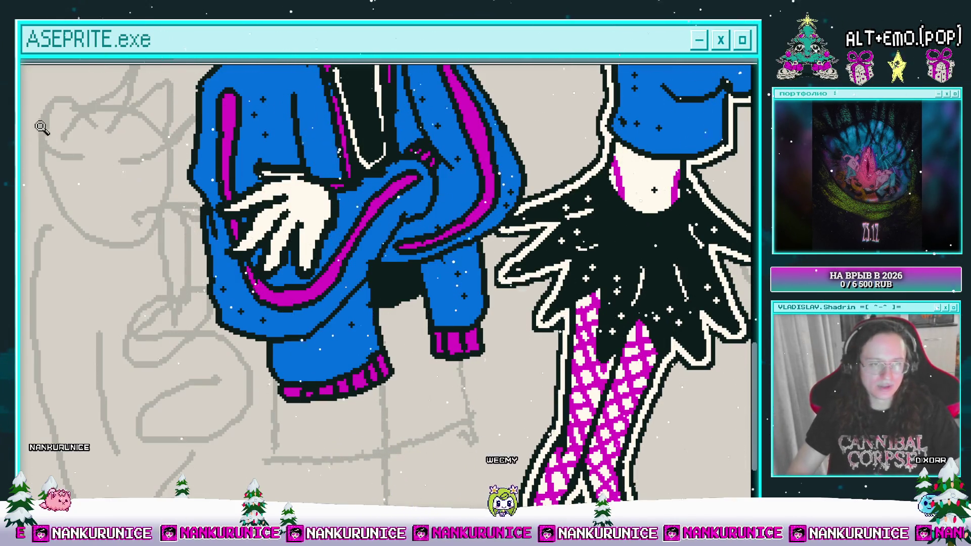
pyautogui.scroll(-1, 76, 167)
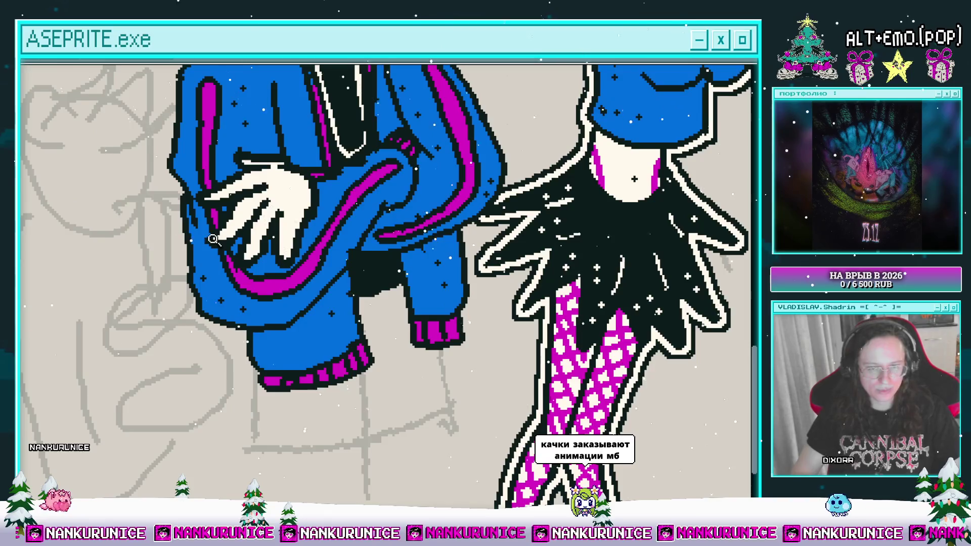
pyautogui.scroll(1, 293, 371)
pyautogui.scroll(-1, 377, 298)
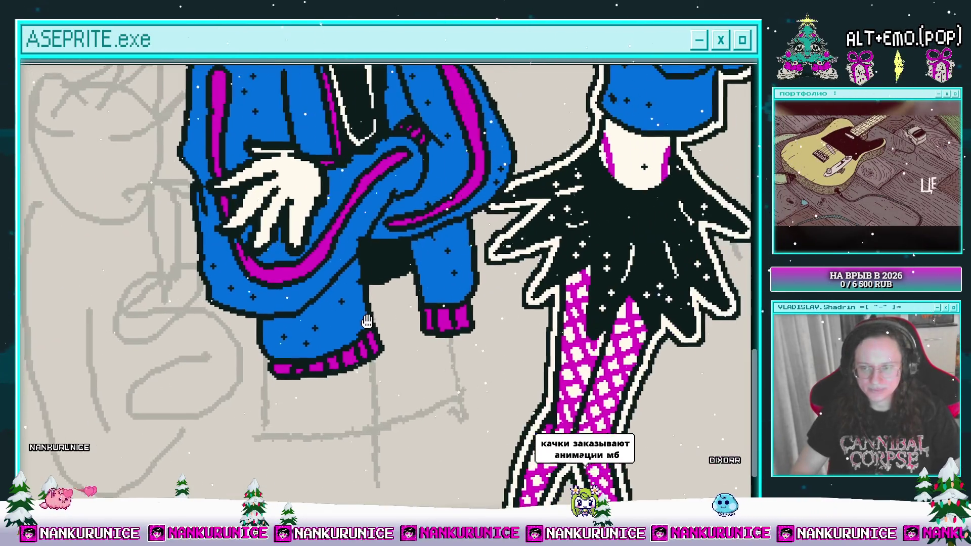
pyautogui.scroll(1, 382, 292)
pyautogui.scroll(-1, 376, 335)
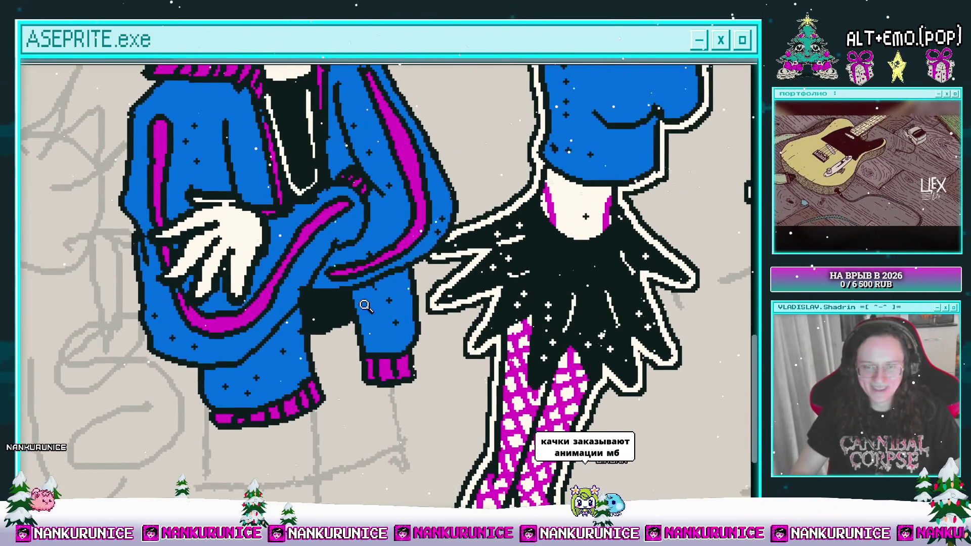
pyautogui.scroll(1, 318, 335)
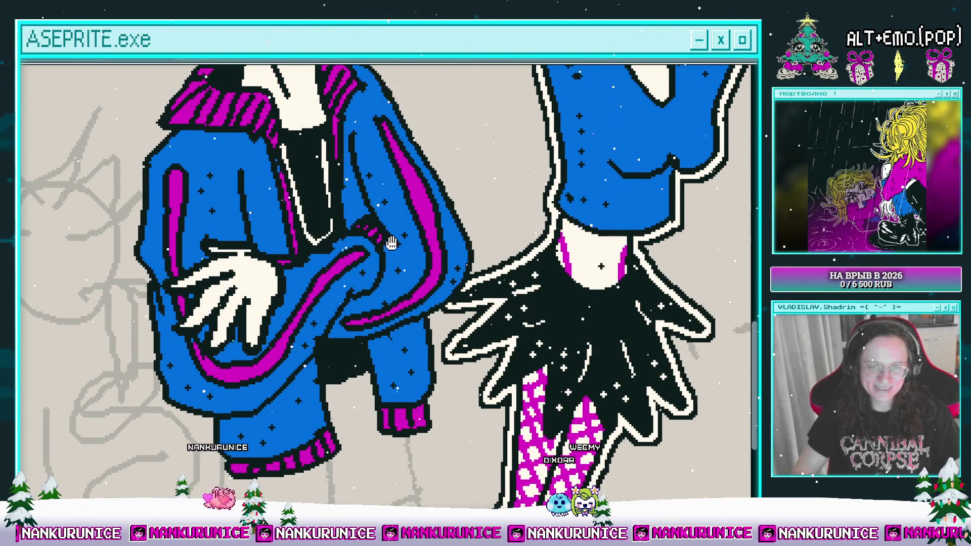
pyautogui.scroll(1, 401, 263)
pyautogui.click(406, 257)
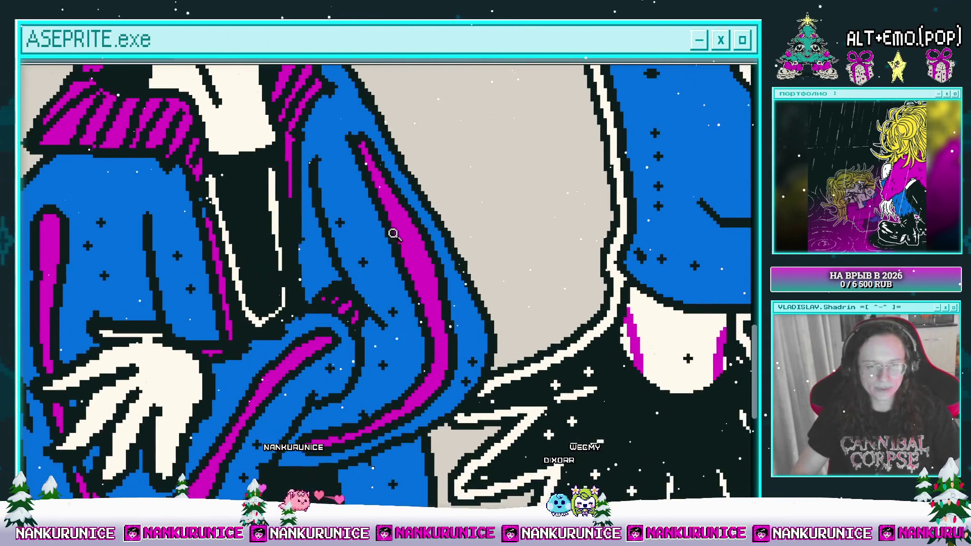
pyautogui.rightClick(404, 256)
pyautogui.scroll(2, 393, 249)
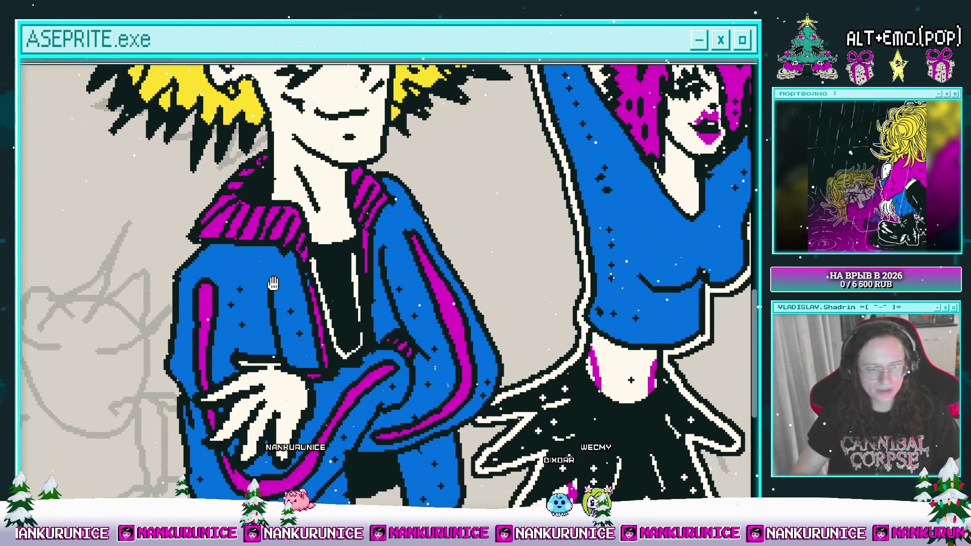
pyautogui.moveTo(273, 283); pyautogui.dragTo(303, 215)
pyautogui.scroll(-4, 142, 249)
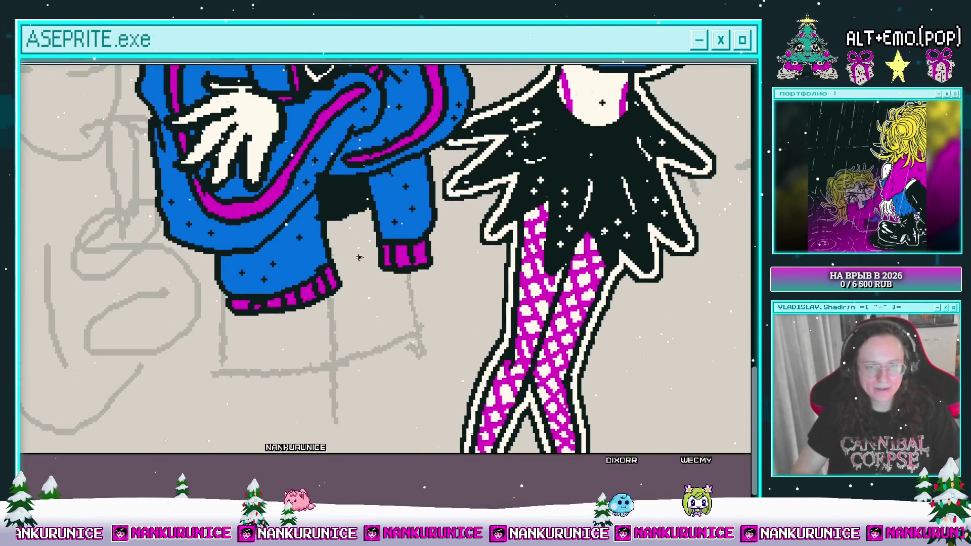
pyautogui.scroll(-1, 354, 238)
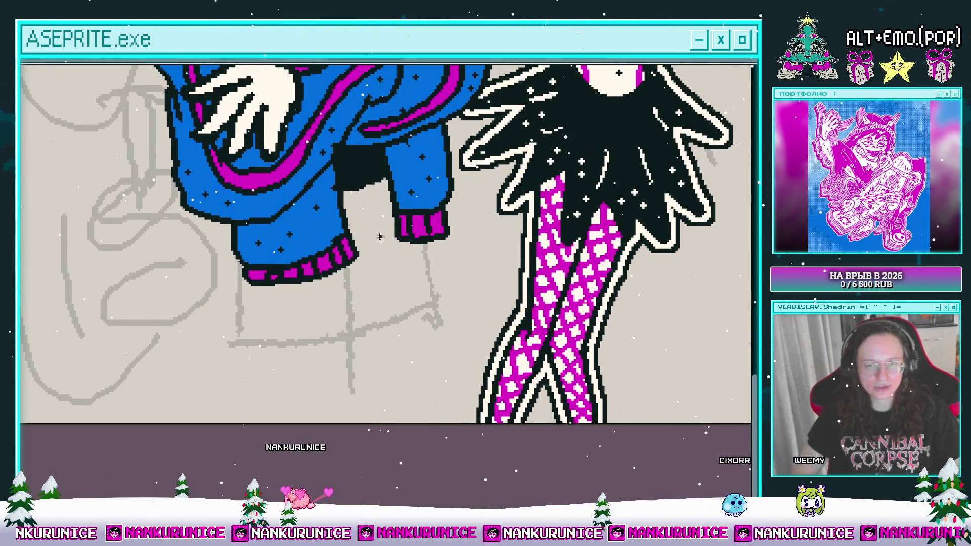
# Pencil the trouser leg outlines down from the jacket hem, redoing the first outer line.
pyautogui.hscroll(-1, 375, 223)
pyautogui.moveTo(267, 273); pyautogui.dragTo(298, 396)
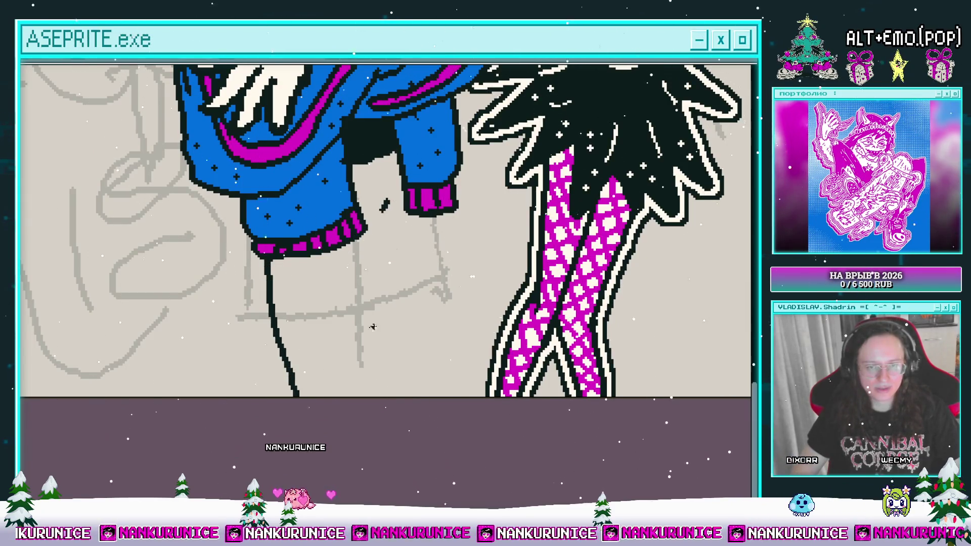
pyautogui.hotkey('ctrl', 'z')
pyautogui.scroll(1, 287, 310)
pyautogui.moveTo(281, 293); pyautogui.dragTo(285, 429)
pyautogui.scroll(1, 378, 334)
pyautogui.hscroll(1, 378, 333)
pyautogui.moveTo(366, 293); pyautogui.dragTo(368, 445)
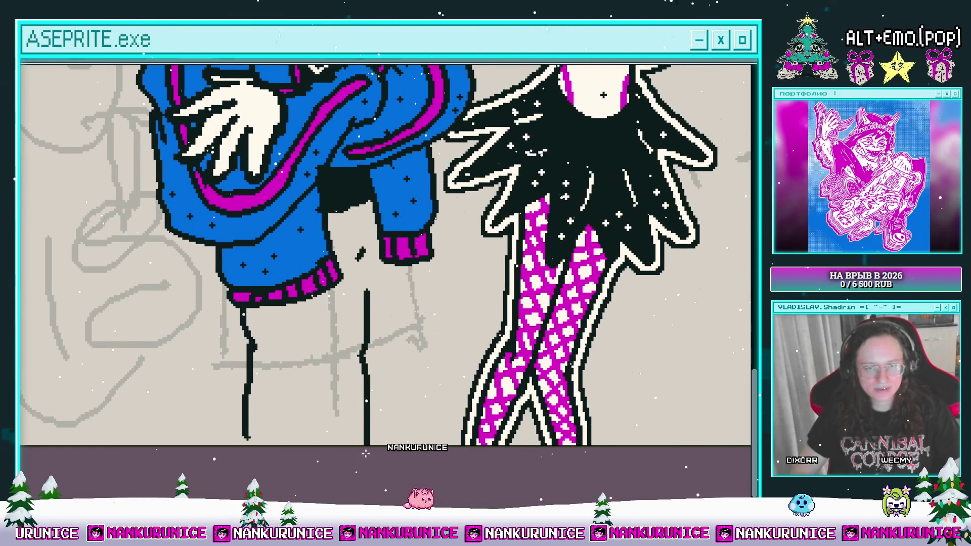
pyautogui.scroll(-2, 369, 440)
pyautogui.hscroll(-1, 369, 440)
pyautogui.moveTo(455, 190); pyautogui.dragTo(490, 371)
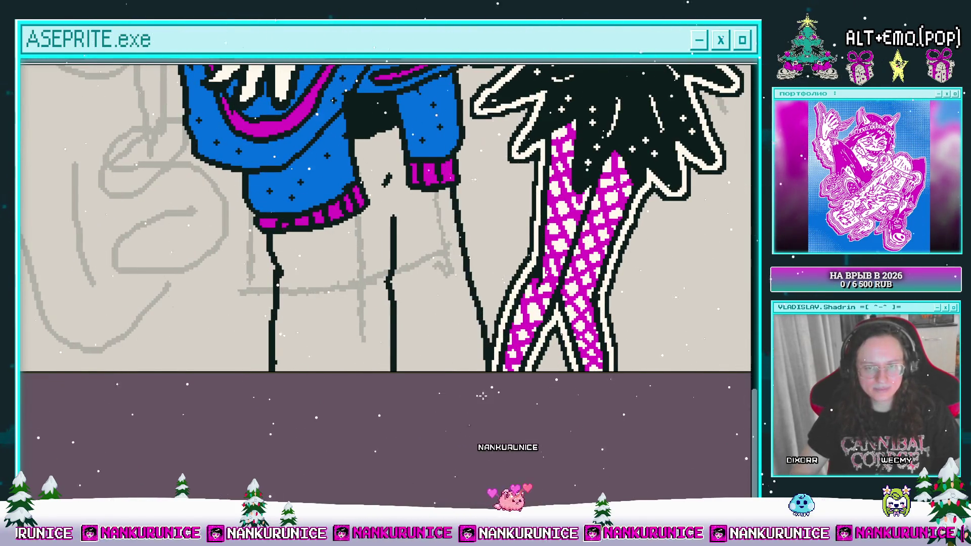
pyautogui.scroll(1, 433, 385)
pyautogui.hscroll(1, 433, 385)
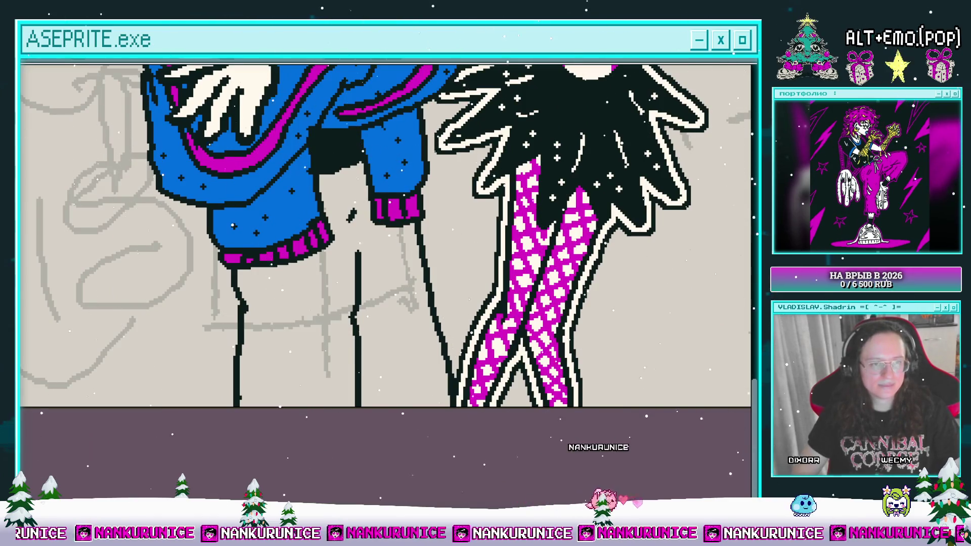
# Fill the trousers blue with the paint bucket.
pyautogui.click(301, 357)
pyautogui.scroll(-1, 281, 264)
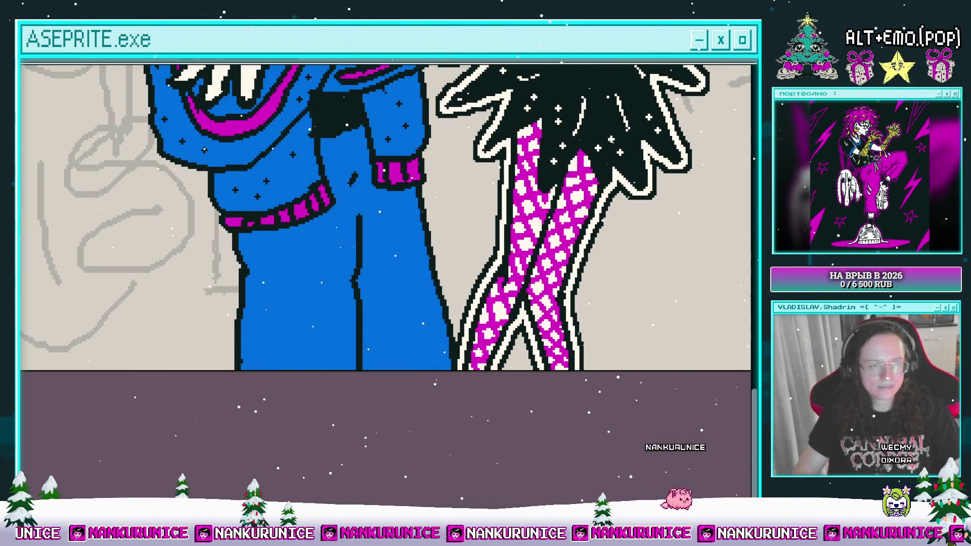
pyautogui.scroll(1, 231, 267)
pyautogui.hscroll(-1, 230, 268)
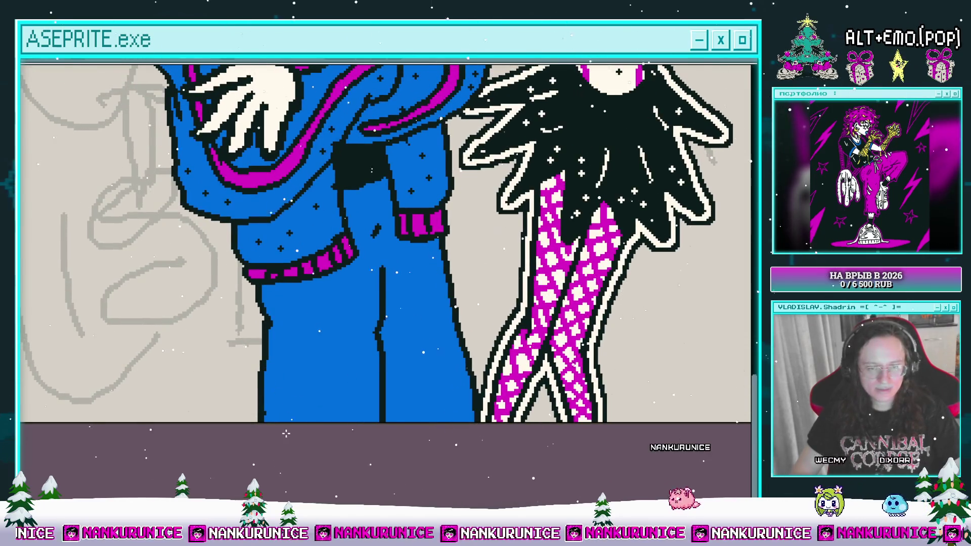
# Paint a magenta stripe down the left trouser leg.
pyautogui.moveTo(286, 340); pyautogui.dragTo(296, 430)
pyautogui.scroll(1, 304, 384)
pyautogui.hscroll(1, 303, 384)
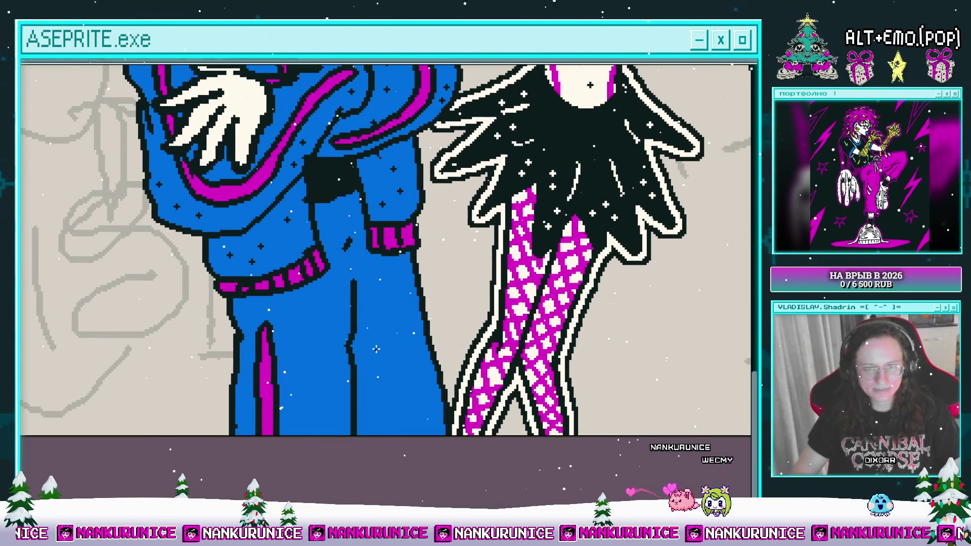
pyautogui.scroll(-1, 367, 328)
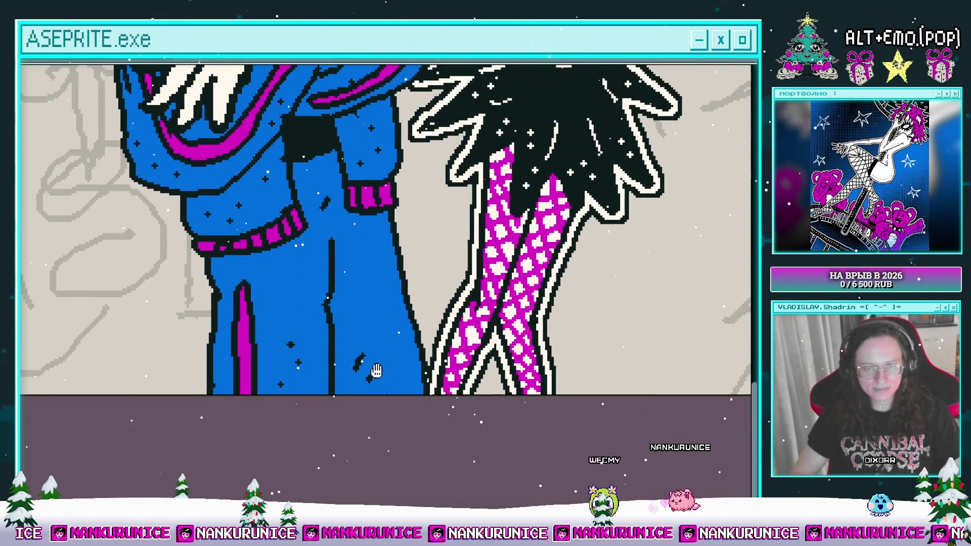
pyautogui.scroll(1, 367, 327)
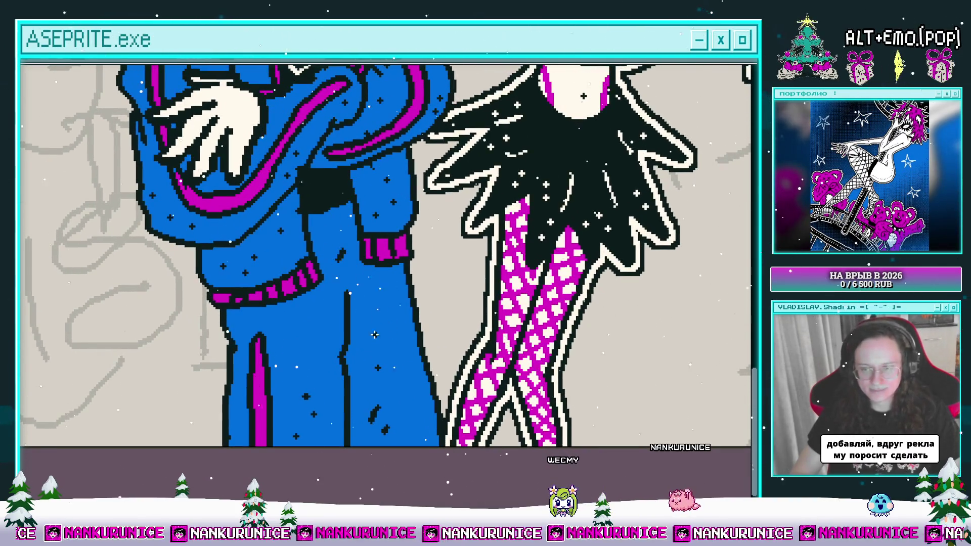
pyautogui.scroll(1, 349, 319)
pyautogui.scroll(1, 337, 330)
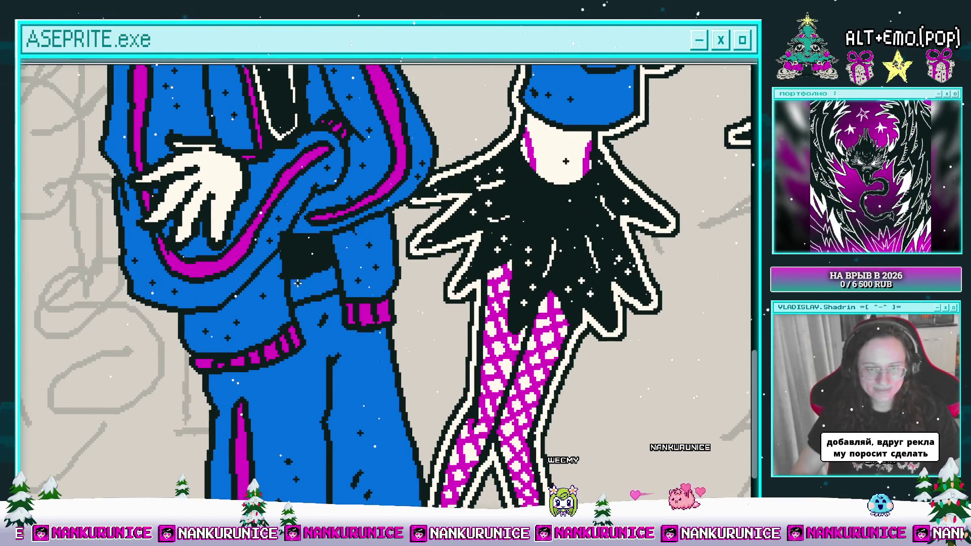
pyautogui.scroll(-3, 317, 289)
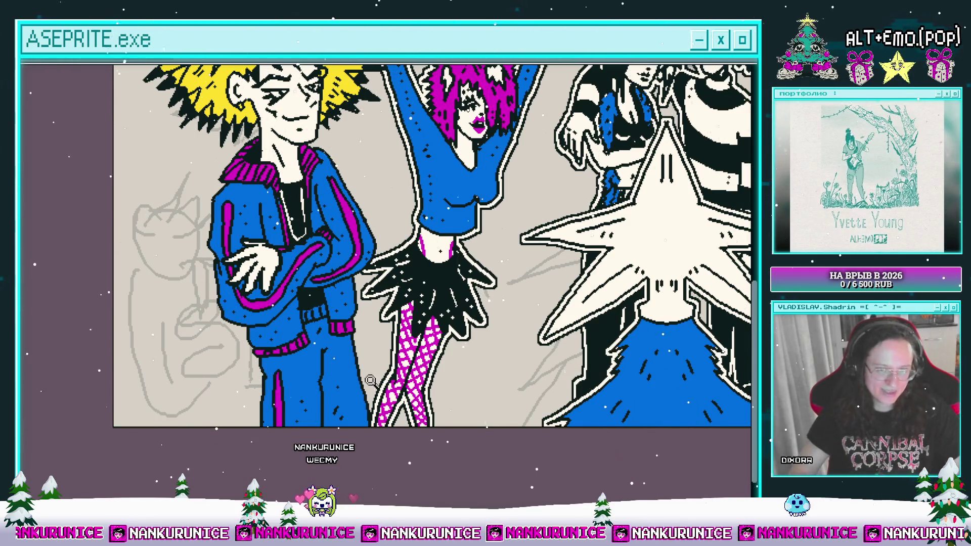
pyautogui.scroll(-2, 372, 329)
pyautogui.moveTo(374, 341); pyautogui.dragTo(249, 322)
pyautogui.hscroll(3, 491, 246)
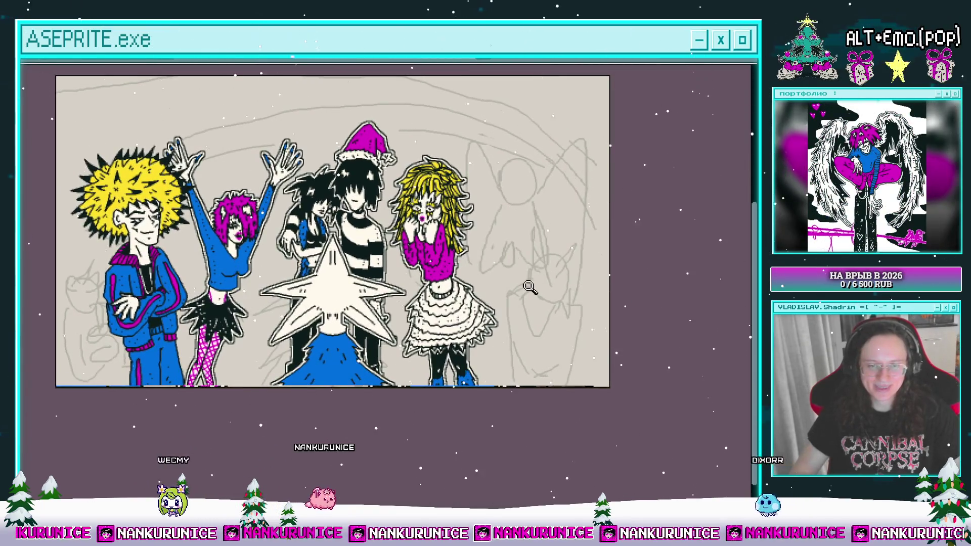
pyautogui.scroll(3, 525, 293)
pyautogui.moveTo(502, 316); pyautogui.dragTo(513, 286)
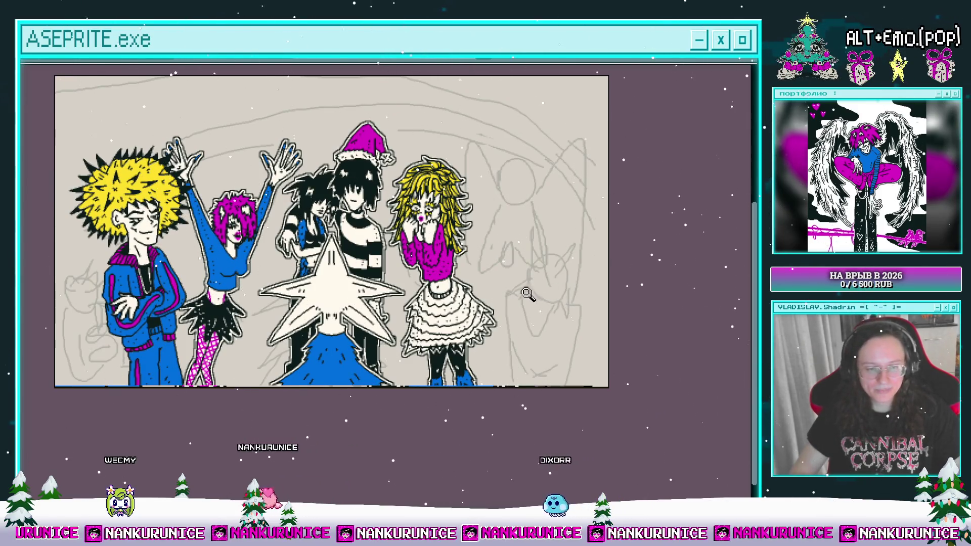
pyautogui.click(526, 299)
pyautogui.moveTo(535, 306); pyautogui.dragTo(461, 282)
pyautogui.scroll(1, 445, 308)
pyautogui.moveTo(427, 338)
pyautogui.mouseDown()
pyautogui.moveTo(439, 303)
pyautogui.moveTo(402, 319)
pyautogui.mouseUp()
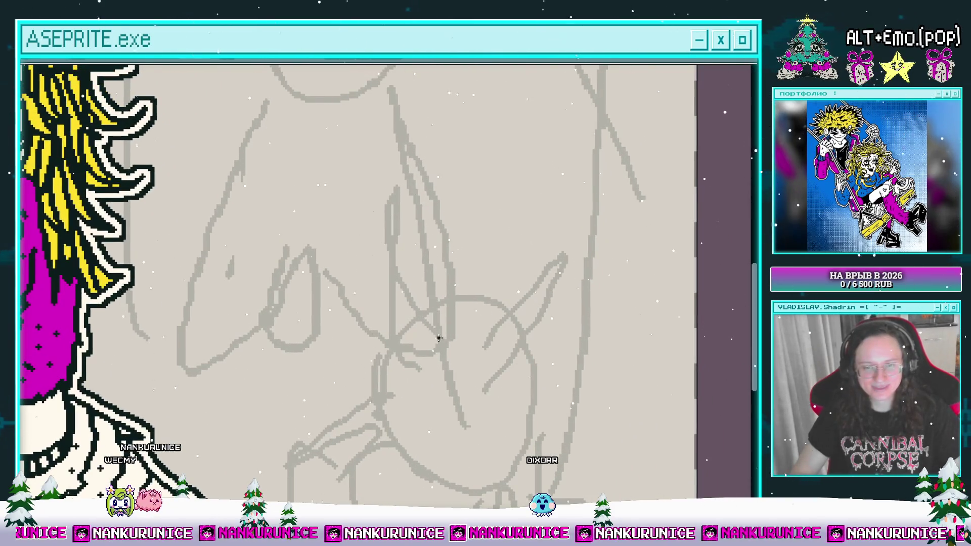
# Ink both horn outlines in black and fill them yellow.
pyautogui.moveTo(391, 204)
pyautogui.mouseDown()
pyautogui.moveTo(399, 351)
pyautogui.moveTo(442, 340)
pyautogui.moveTo(401, 328)
pyautogui.moveTo(514, 253)
pyautogui.moveTo(478, 356)
pyautogui.moveTo(425, 354)
pyautogui.mouseUp()
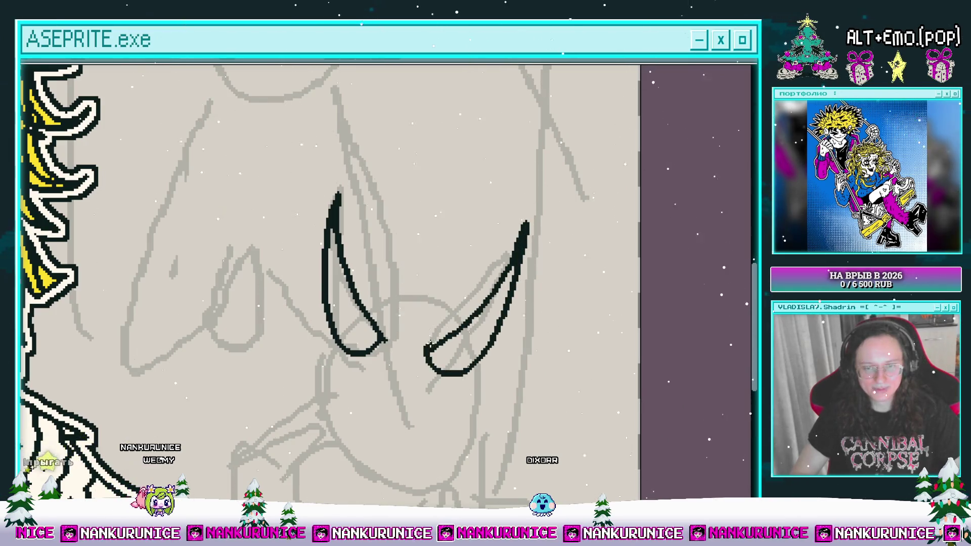
pyautogui.moveTo(423, 265); pyautogui.dragTo(422, 245)
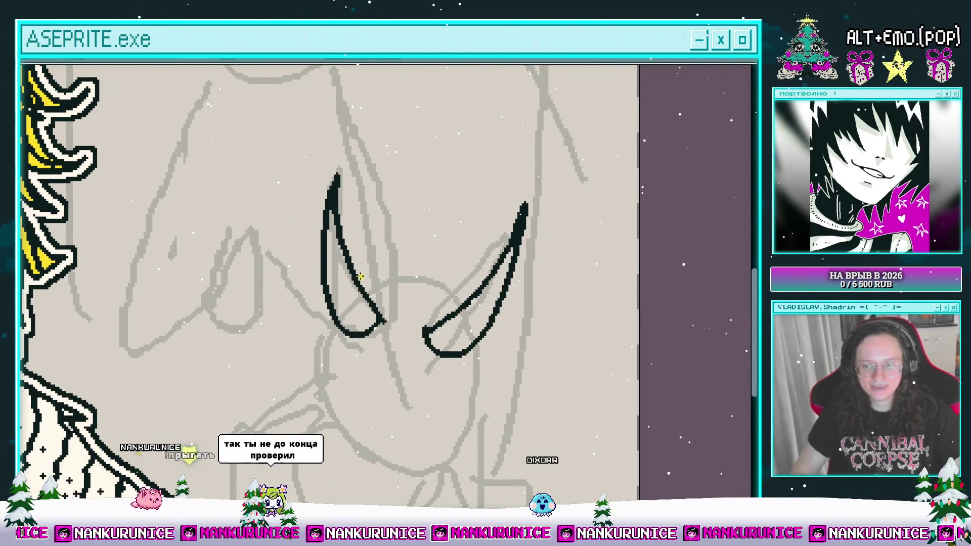
pyautogui.click(360, 295)
pyautogui.click(457, 318)
# Paint black stripes across the left and right yellow horns.
pyautogui.moveTo(456, 319); pyautogui.dragTo(451, 288)
pyautogui.click(363, 295)
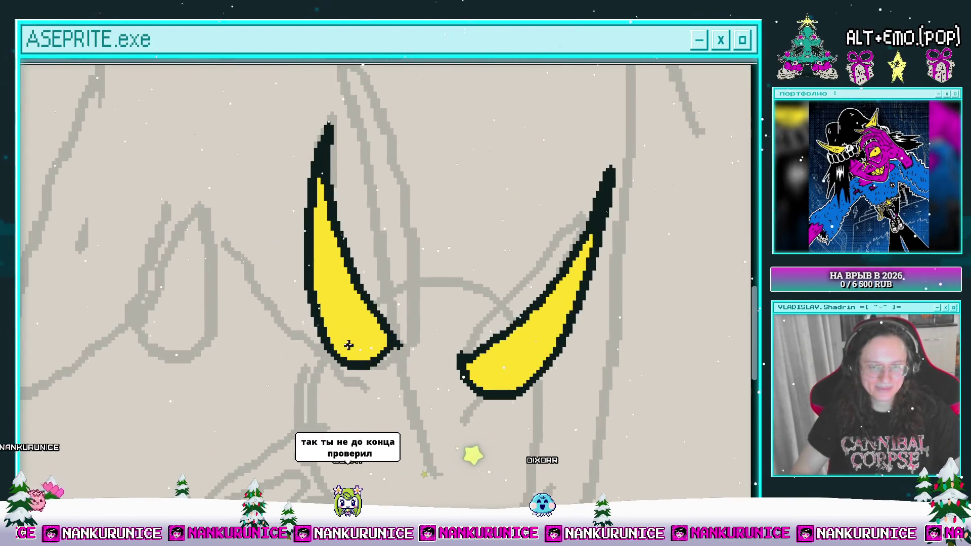
pyautogui.moveTo(366, 329); pyautogui.dragTo(368, 355)
pyautogui.moveTo(313, 318); pyautogui.dragTo(366, 340)
pyautogui.moveTo(311, 298); pyautogui.dragTo(347, 320)
pyautogui.moveTo(313, 276); pyautogui.dragTo(338, 294)
pyautogui.moveTo(313, 248); pyautogui.dragTo(335, 260)
pyautogui.moveTo(395, 269); pyautogui.dragTo(295, 241)
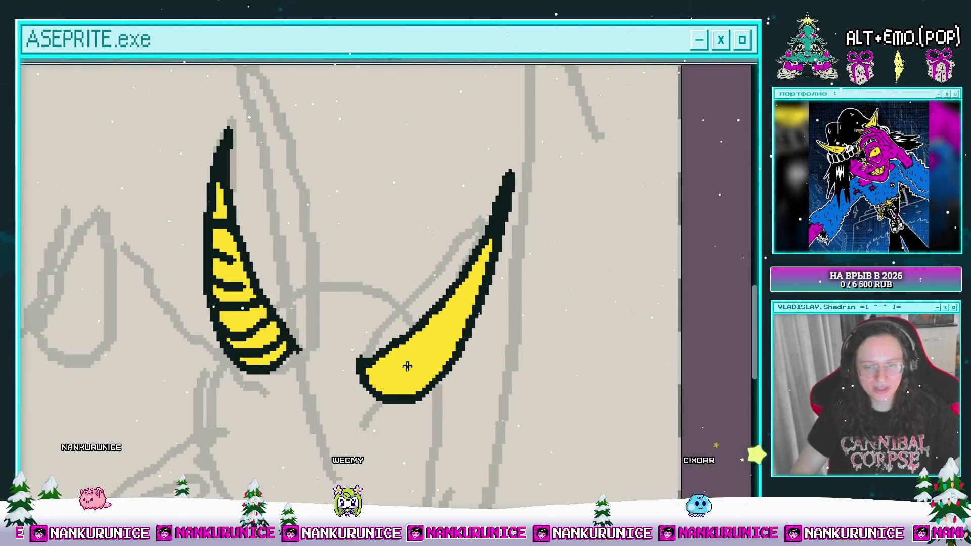
pyautogui.moveTo(373, 371); pyautogui.dragTo(421, 385)
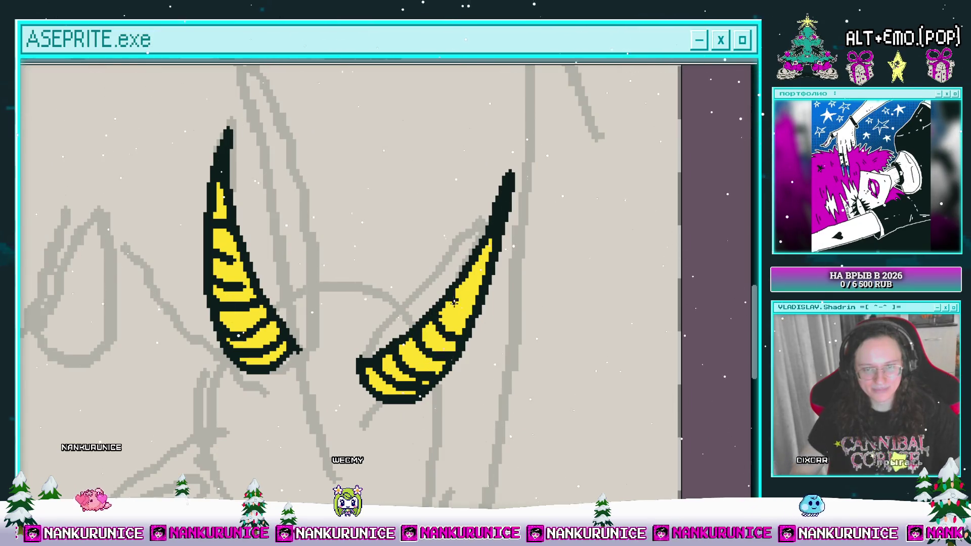
pyautogui.scroll(-3, 472, 258)
pyautogui.moveTo(472, 259)
pyautogui.mouseDown()
pyautogui.moveTo(439, 248)
pyautogui.moveTo(439, 210)
pyautogui.moveTo(426, 262)
pyautogui.mouseUp()
pyautogui.press('z')
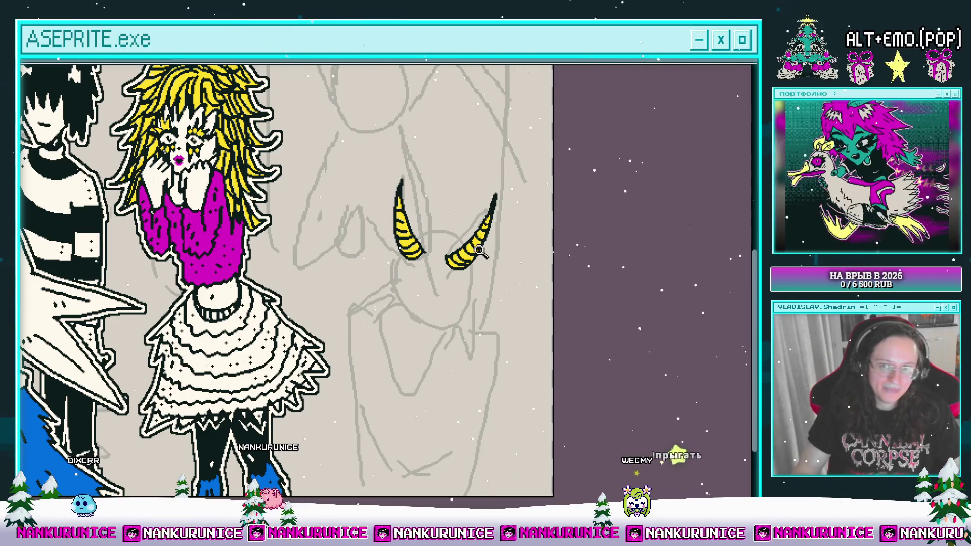
# Ink the head outline left of the horns and the jagged W-shaped hair strokes.
pyautogui.scroll(-2, 453, 236)
pyautogui.scroll(-2, 450, 239)
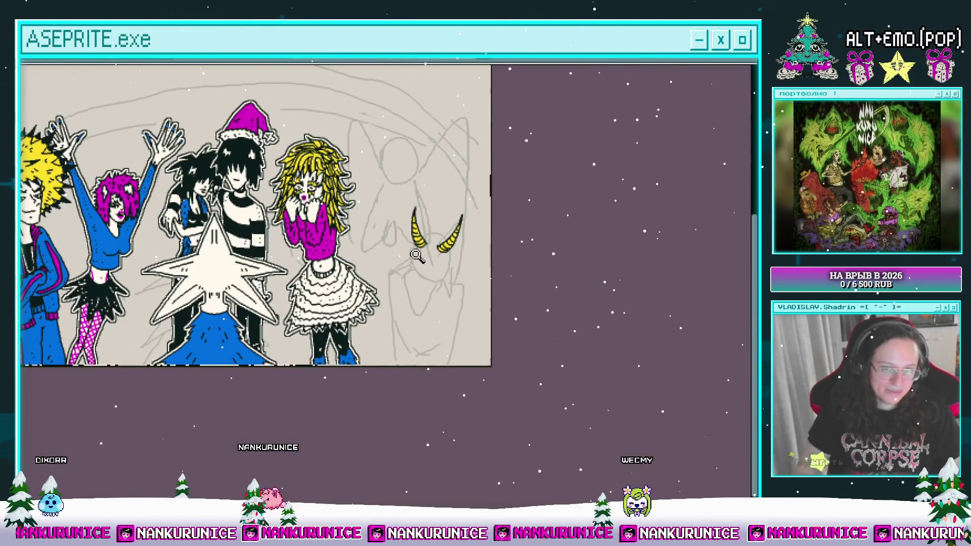
pyautogui.scroll(2, 414, 249)
pyautogui.scroll(2, 383, 258)
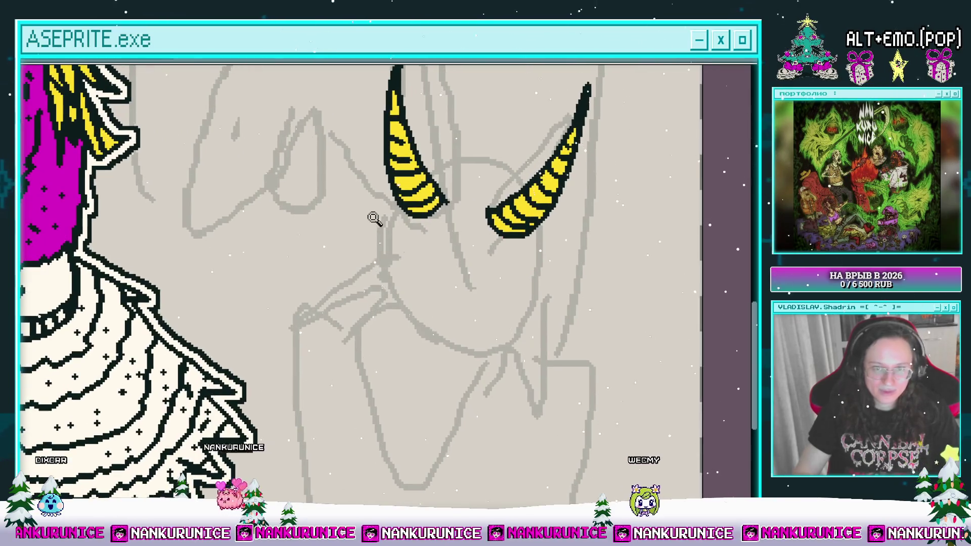
pyautogui.scroll(2, 375, 220)
pyautogui.moveTo(382, 208); pyautogui.dragTo(302, 279)
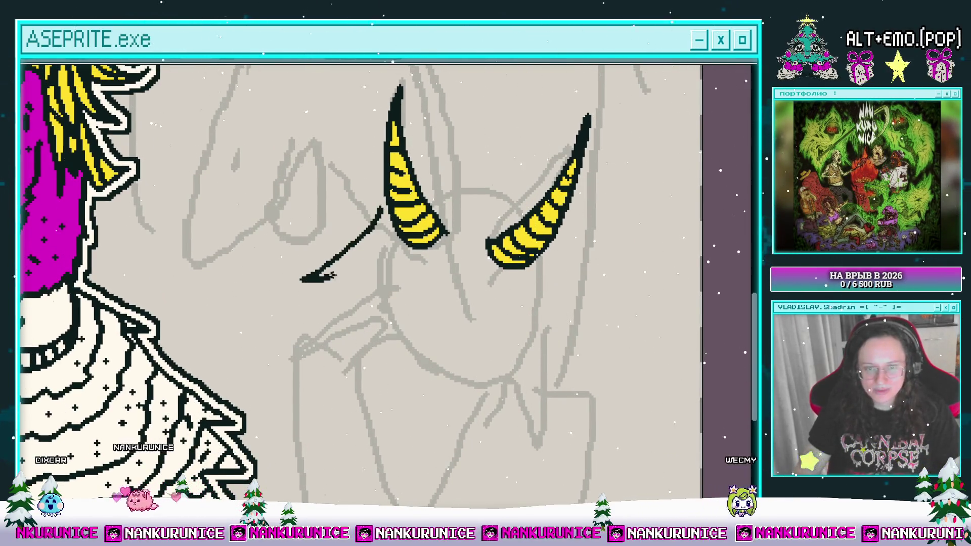
pyautogui.scroll(-1, 328, 276)
pyautogui.moveTo(282, 238)
pyautogui.mouseDown()
pyautogui.moveTo(316, 252)
pyautogui.moveTo(324, 283)
pyautogui.moveTo(294, 331)
pyautogui.mouseUp()
pyautogui.moveTo(431, 243)
pyautogui.mouseDown()
pyautogui.moveTo(400, 263)
pyautogui.moveTo(390, 240)
pyautogui.moveTo(372, 319)
pyautogui.mouseUp()
pyautogui.moveTo(379, 256)
pyautogui.mouseDown()
pyautogui.moveTo(336, 339)
pyautogui.moveTo(308, 271)
pyautogui.mouseUp()
pyautogui.moveTo(379, 277)
pyautogui.mouseDown()
pyautogui.moveTo(394, 259)
pyautogui.moveTo(422, 275)
pyautogui.moveTo(401, 356)
pyautogui.mouseUp()
pyautogui.moveTo(437, 316); pyautogui.dragTo(419, 364)
pyautogui.moveTo(420, 304); pyautogui.dragTo(400, 357)
# Connect the horns with a squiggly hair line and zigzag, then bucket-fill the hair black.
pyautogui.moveTo(302, 244)
pyautogui.mouseDown()
pyautogui.moveTo(316, 286)
pyautogui.moveTo(292, 278)
pyautogui.mouseUp()
pyautogui.moveTo(293, 277); pyautogui.dragTo(386, 303)
pyautogui.moveTo(386, 303); pyautogui.dragTo(354, 237)
pyautogui.moveTo(378, 282)
pyautogui.mouseDown()
pyautogui.moveTo(365, 251)
pyautogui.moveTo(367, 281)
pyautogui.mouseUp()
pyautogui.moveTo(367, 281); pyautogui.dragTo(367, 246)
pyautogui.moveTo(372, 323)
pyautogui.mouseDown()
pyautogui.moveTo(390, 297)
pyautogui.moveTo(364, 354)
pyautogui.moveTo(329, 364)
pyautogui.moveTo(323, 321)
pyautogui.mouseUp()
pyautogui.moveTo(334, 285)
pyautogui.mouseDown()
pyautogui.moveTo(343, 328)
pyautogui.moveTo(372, 332)
pyautogui.mouseUp()
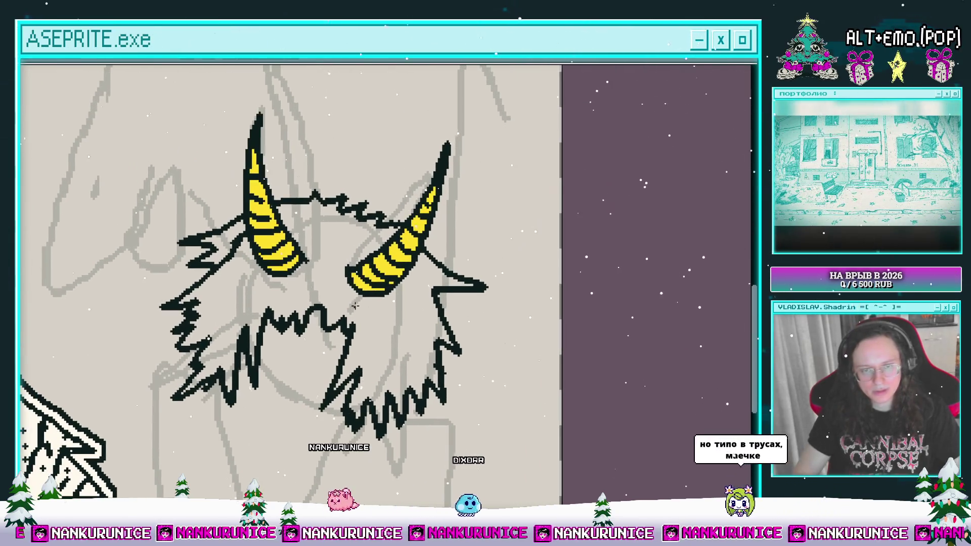
pyautogui.click(372, 332)
pyautogui.click(223, 242)
# Pan the view back across the horned head's black hair.
pyautogui.moveTo(266, 276); pyautogui.dragTo(323, 281)
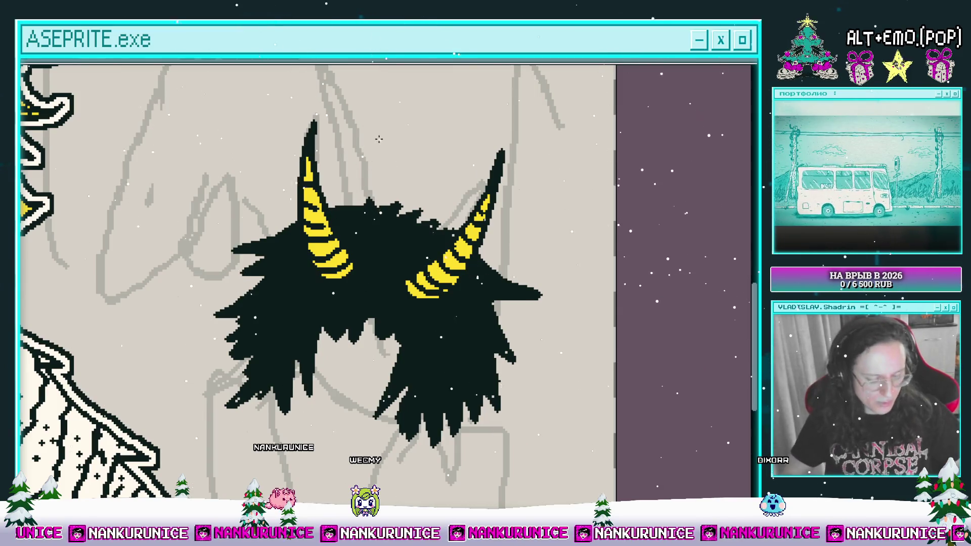
pyautogui.moveTo(433, 252); pyautogui.dragTo(428, 266)
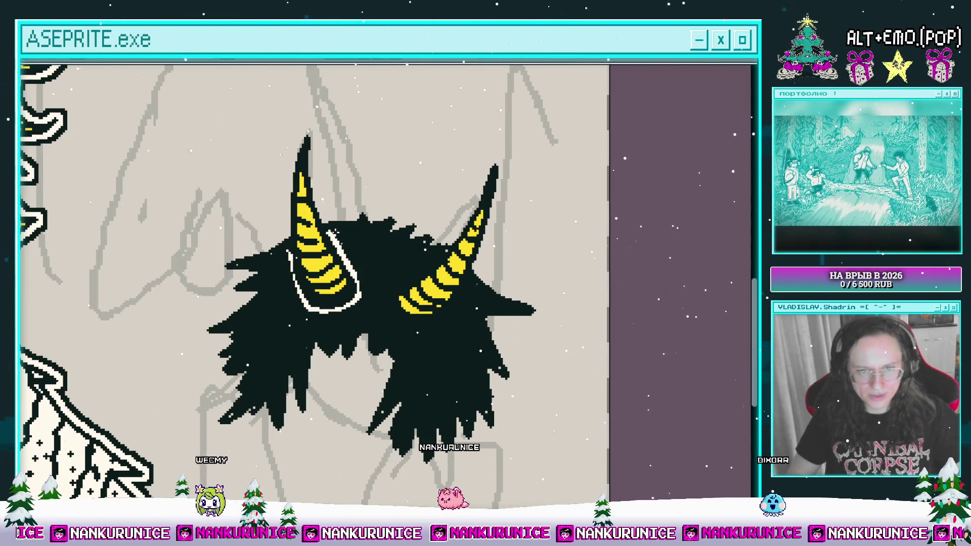
# Pan and zoom the view in on the creature's head and horns.
pyautogui.hscroll(3, 349, 251)
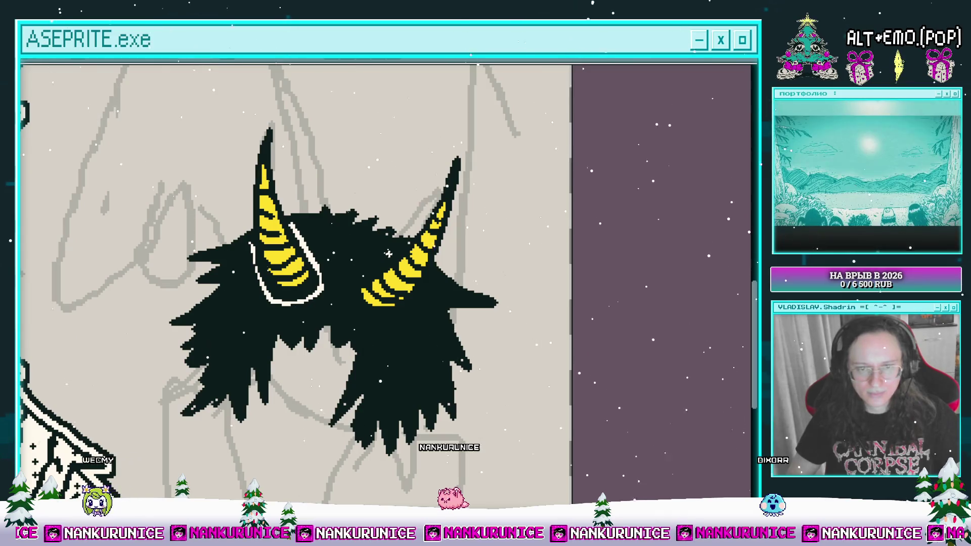
pyautogui.moveTo(388, 251)
pyautogui.mouseDown()
pyautogui.moveTo(374, 326)
pyautogui.moveTo(435, 298)
pyautogui.mouseUp()
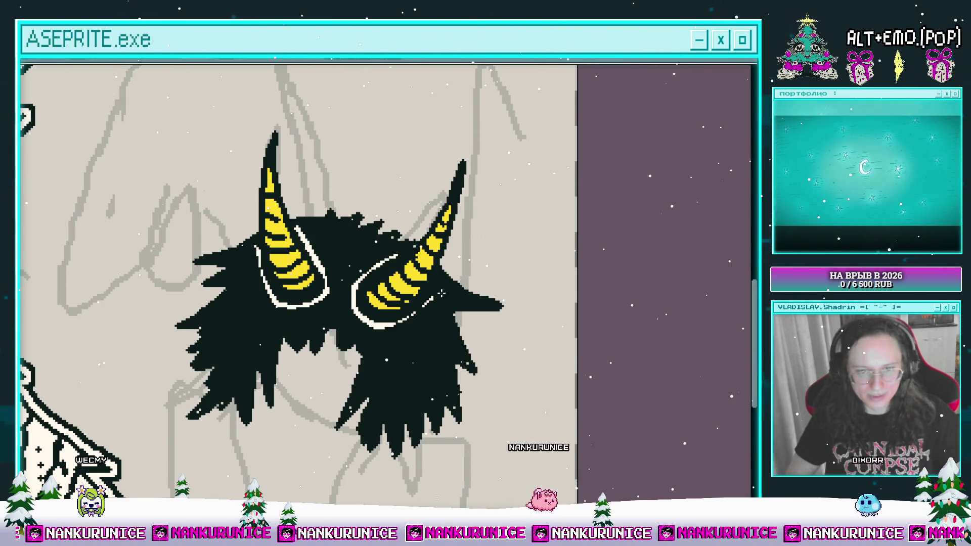
pyautogui.scroll(3, 427, 242)
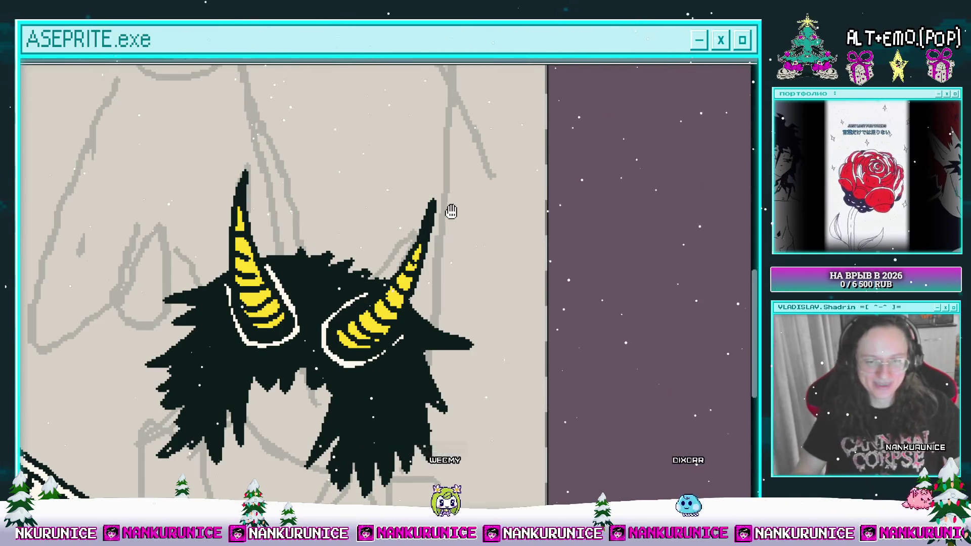
pyautogui.scroll(-3, 449, 210)
pyautogui.scroll(2, 269, 259)
pyautogui.moveTo(284, 249)
pyautogui.mouseDown()
pyautogui.moveTo(289, 280)
pyautogui.moveTo(282, 273)
pyautogui.moveTo(267, 360)
pyautogui.mouseUp()
pyautogui.scroll(1, 289, 280)
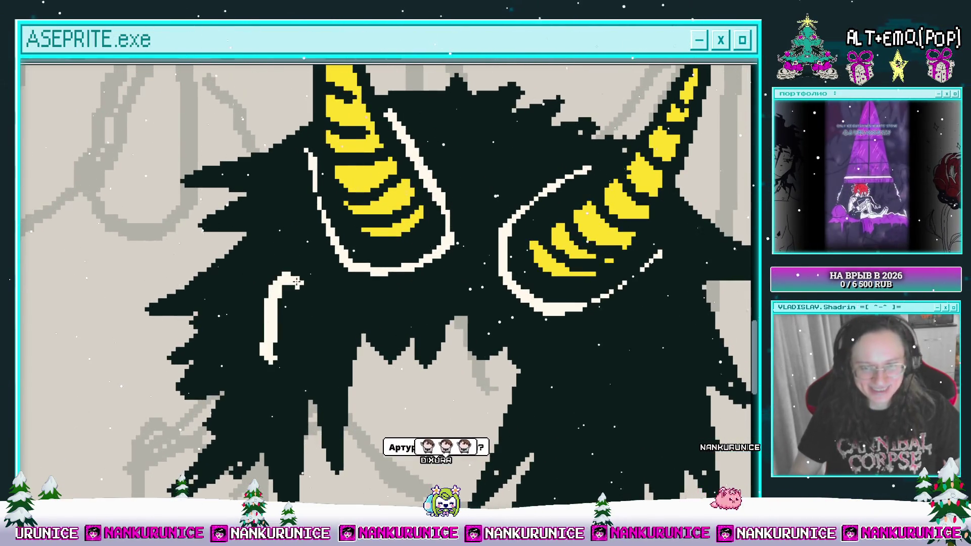
# Undo the last white hair strand.
pyautogui.hotkey('ctrl', 'z')
pyautogui.hotkey('ctrl', 'space')
pyautogui.write('ь')
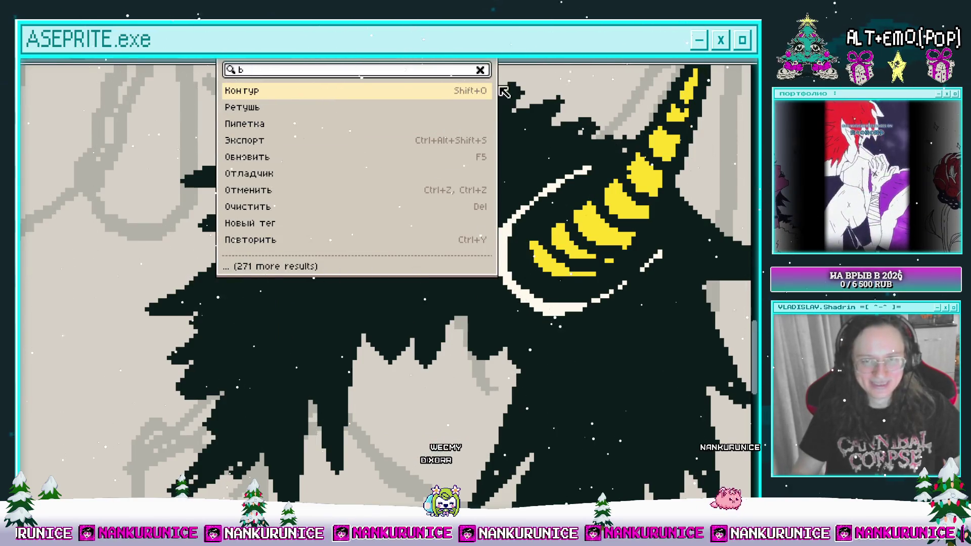
pyautogui.press('Escape')
# Paint a white highlight strand in the hair below the left horn.
pyautogui.moveTo(266, 290); pyautogui.dragTo(279, 386)
pyautogui.scroll(-3, 292, 302)
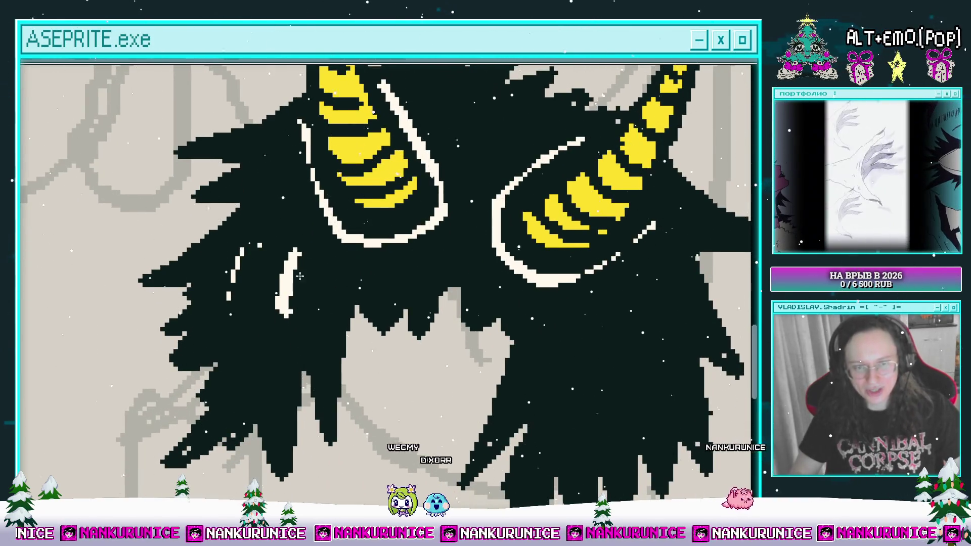
pyautogui.scroll(-2, 303, 261)
pyautogui.scroll(-1, 284, 324)
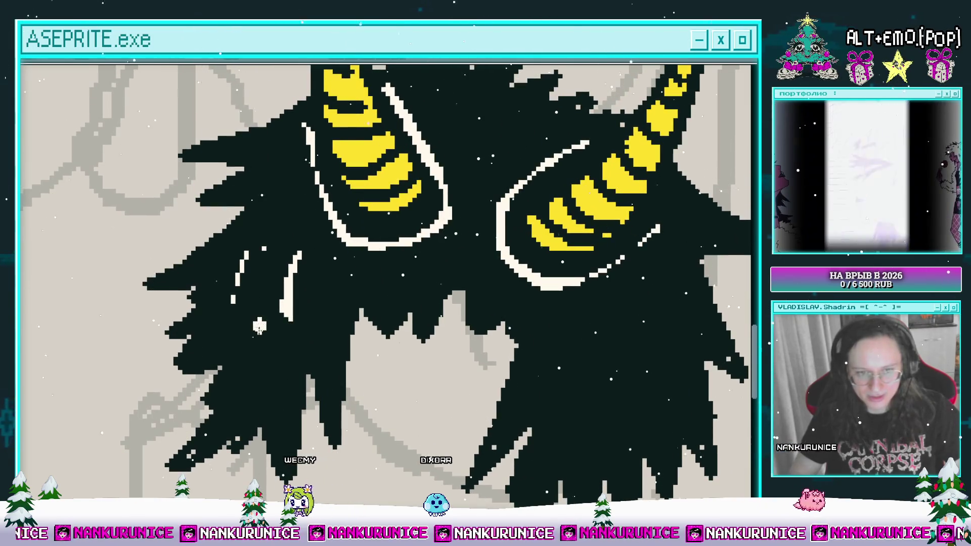
pyautogui.scroll(-1, 349, 280)
pyautogui.scroll(1, 349, 279)
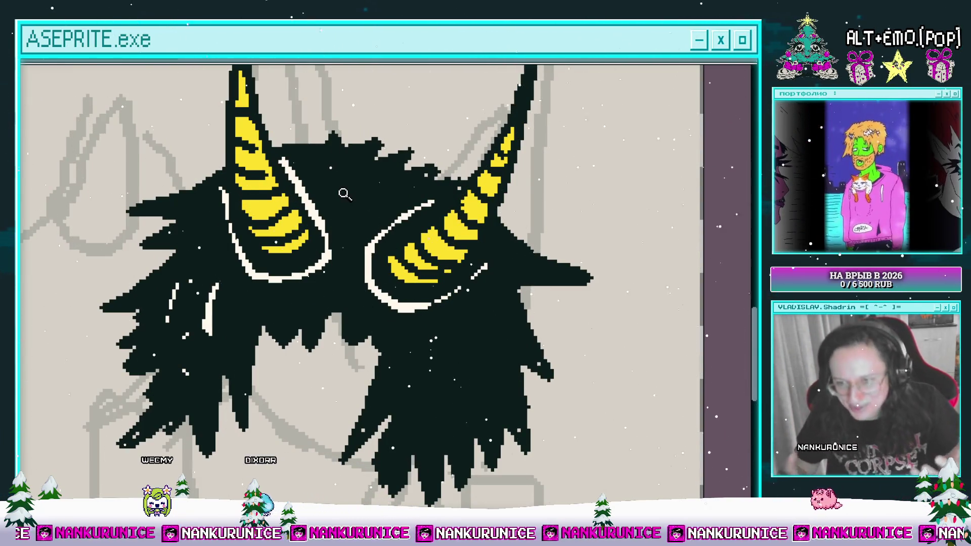
# Add vertical and slanted white strands through the middle and right side of the hair.
pyautogui.moveTo(419, 354)
pyautogui.mouseDown()
pyautogui.moveTo(395, 284)
pyautogui.moveTo(380, 284)
pyautogui.moveTo(389, 341)
pyautogui.mouseUp()
pyautogui.click(394, 302)
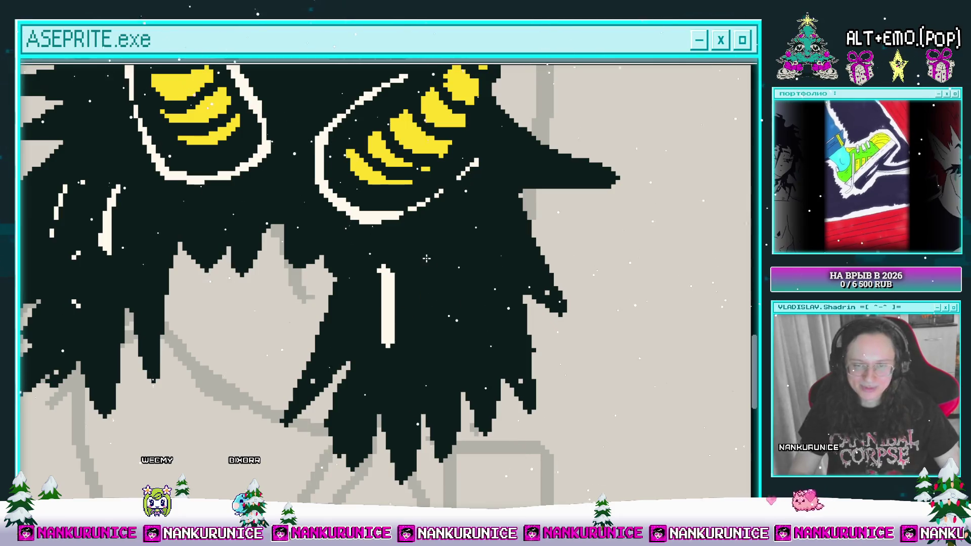
pyautogui.scroll(1, 423, 257)
pyautogui.moveTo(420, 279); pyautogui.dragTo(434, 345)
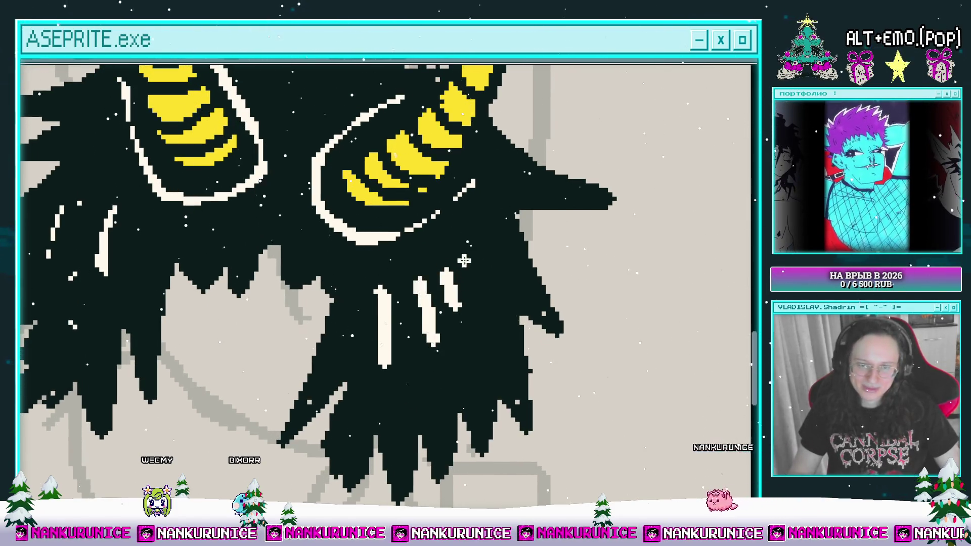
pyautogui.moveTo(477, 242); pyautogui.dragTo(486, 283)
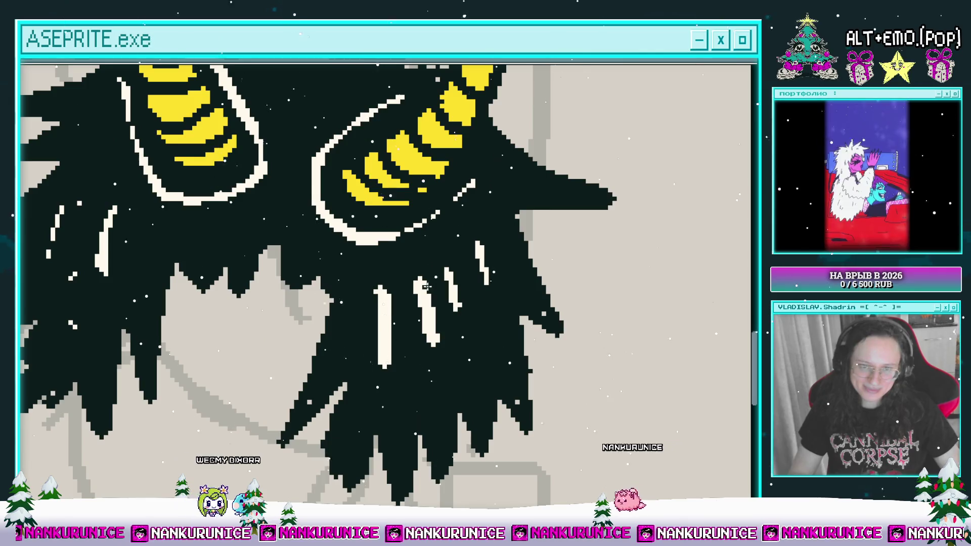
pyautogui.scroll(-1, 374, 294)
pyautogui.scroll(1, 361, 231)
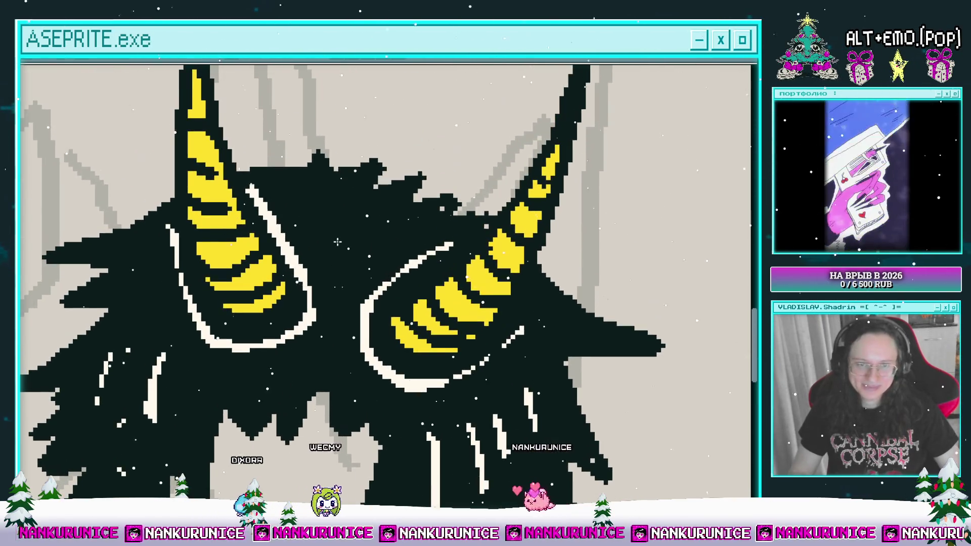
pyautogui.scroll(-1, 362, 231)
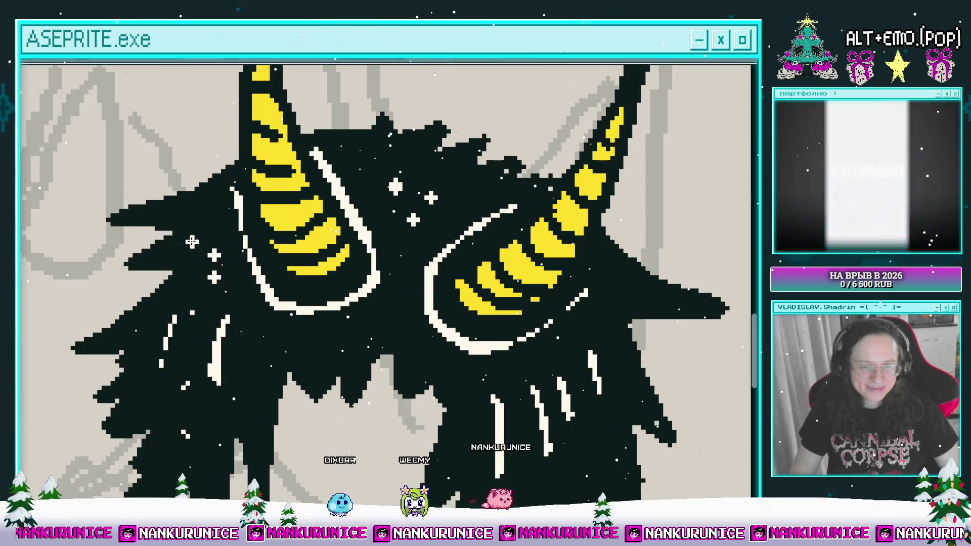
pyautogui.scroll(1, 246, 220)
pyautogui.scroll(-1, 565, 278)
pyautogui.scroll(1, 582, 314)
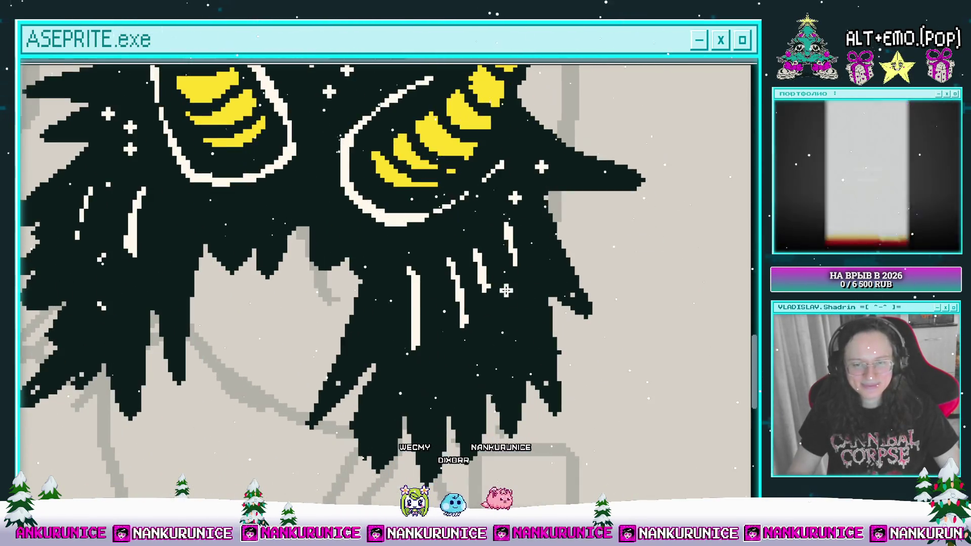
# Extend the dark face outline under the hair up to meet it.
pyautogui.moveTo(379, 289); pyautogui.dragTo(464, 305)
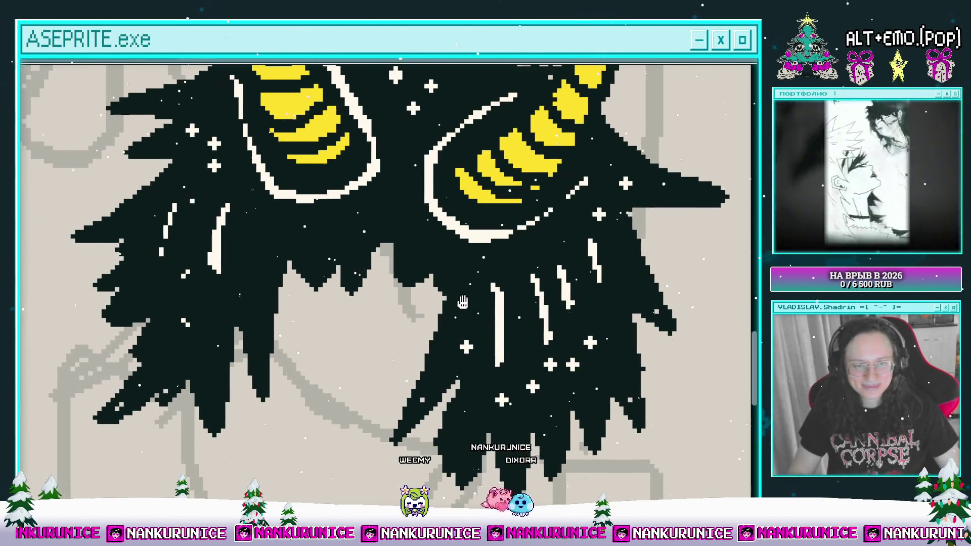
pyautogui.scroll(-3, 238, 266)
pyautogui.moveTo(293, 283)
pyautogui.mouseDown()
pyautogui.moveTo(380, 296)
pyautogui.moveTo(371, 261)
pyautogui.mouseUp()
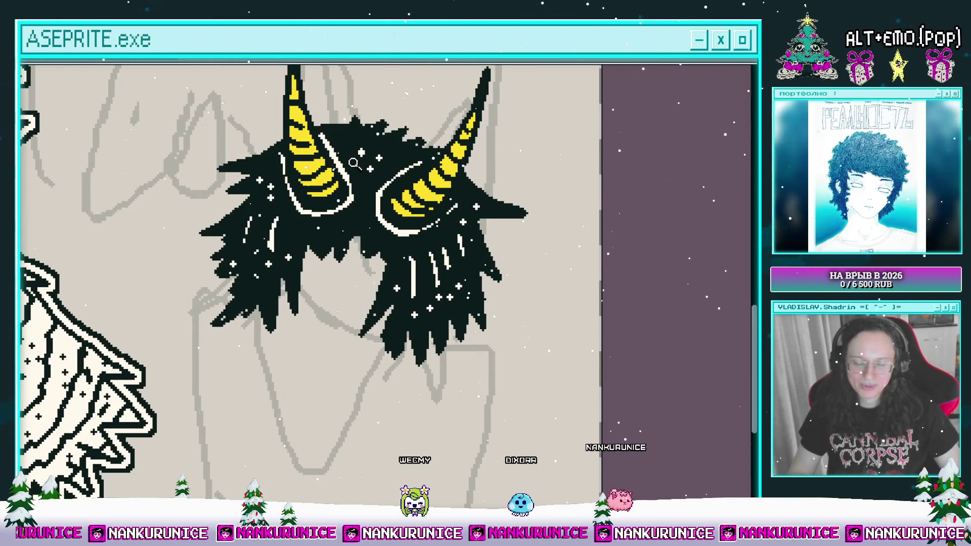
pyautogui.moveTo(332, 262)
pyautogui.mouseDown()
pyautogui.moveTo(322, 248)
pyautogui.moveTo(332, 230)
pyautogui.mouseUp()
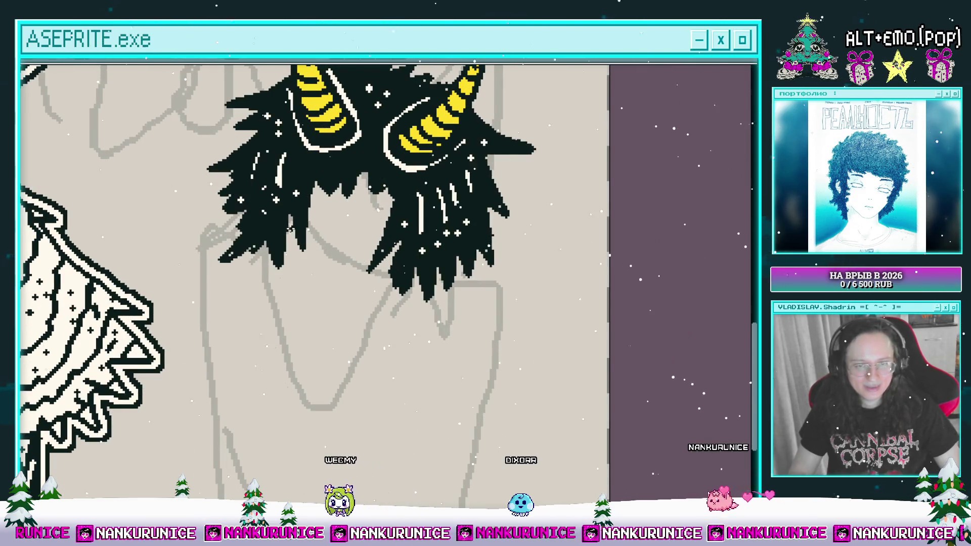
pyautogui.moveTo(321, 290)
pyautogui.mouseDown()
pyautogui.moveTo(397, 244)
pyautogui.moveTo(380, 259)
pyautogui.mouseUp()
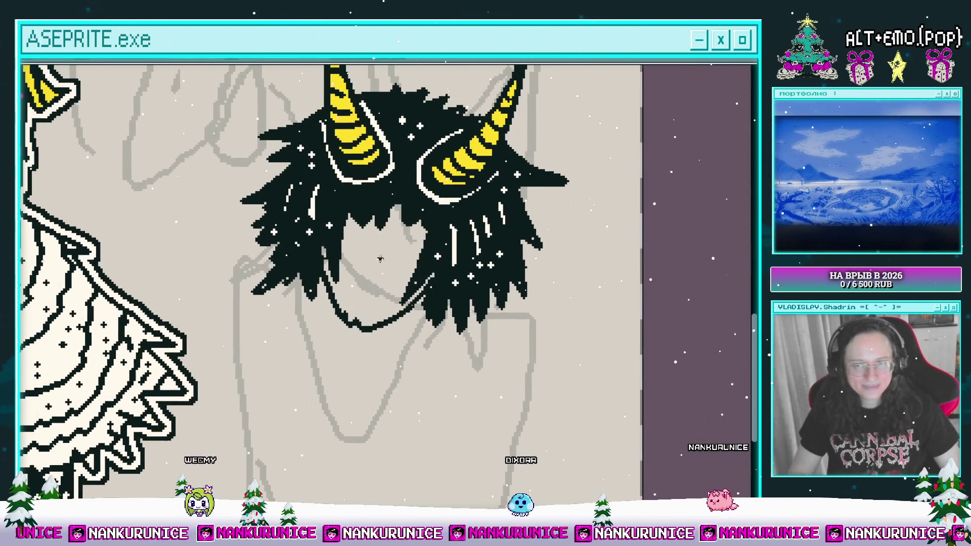
# Fill the face blue and draw a frowning mouth with two nostril dots.
pyautogui.click(405, 274)
pyautogui.scroll(1, 361, 281)
pyautogui.scroll(1, 363, 316)
pyautogui.moveTo(336, 314)
pyautogui.mouseDown()
pyautogui.moveTo(385, 306)
pyautogui.moveTo(415, 320)
pyautogui.mouseUp()
pyautogui.click(363, 302)
pyautogui.click(385, 300)
pyautogui.scroll(1, 424, 277)
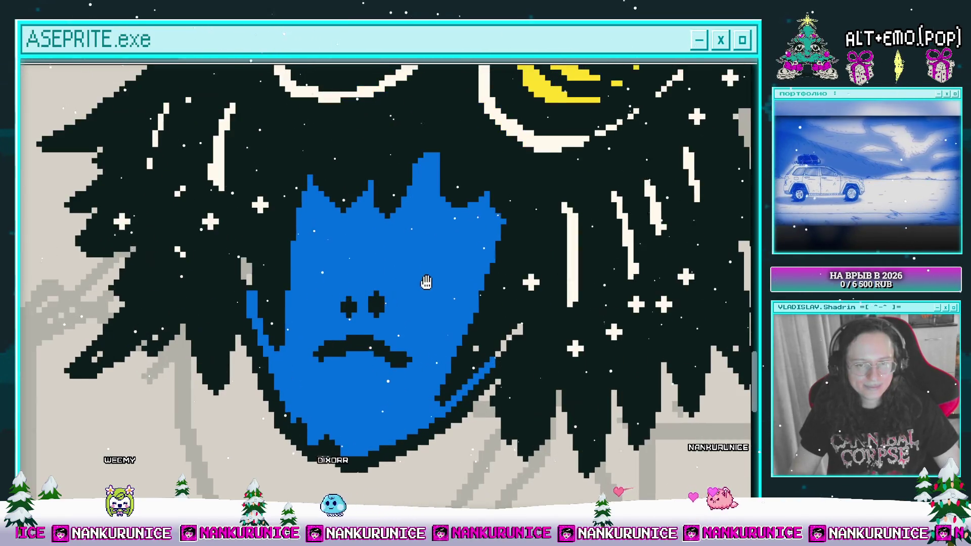
# Draw a dark brow and angled left eyelid, then fill both eyes yellow.
pyautogui.moveTo(401, 265)
pyautogui.mouseDown()
pyautogui.moveTo(485, 262)
pyautogui.moveTo(482, 288)
pyautogui.moveTo(519, 288)
pyautogui.mouseUp()
pyautogui.moveTo(319, 240)
pyautogui.mouseDown()
pyautogui.moveTo(380, 269)
pyautogui.moveTo(323, 293)
pyautogui.moveTo(275, 298)
pyautogui.mouseUp()
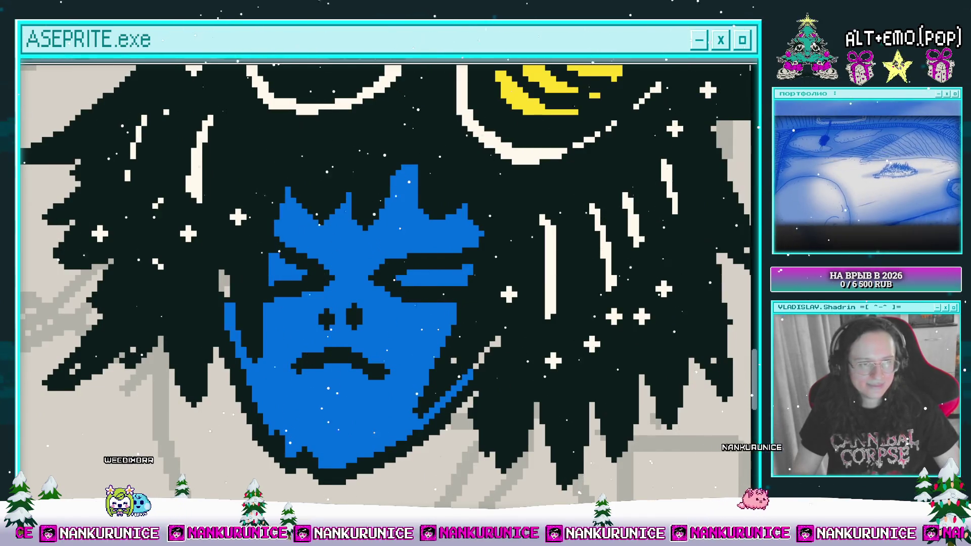
pyautogui.click(288, 271)
pyautogui.click(414, 279)
pyautogui.moveTo(415, 279); pyautogui.dragTo(476, 286)
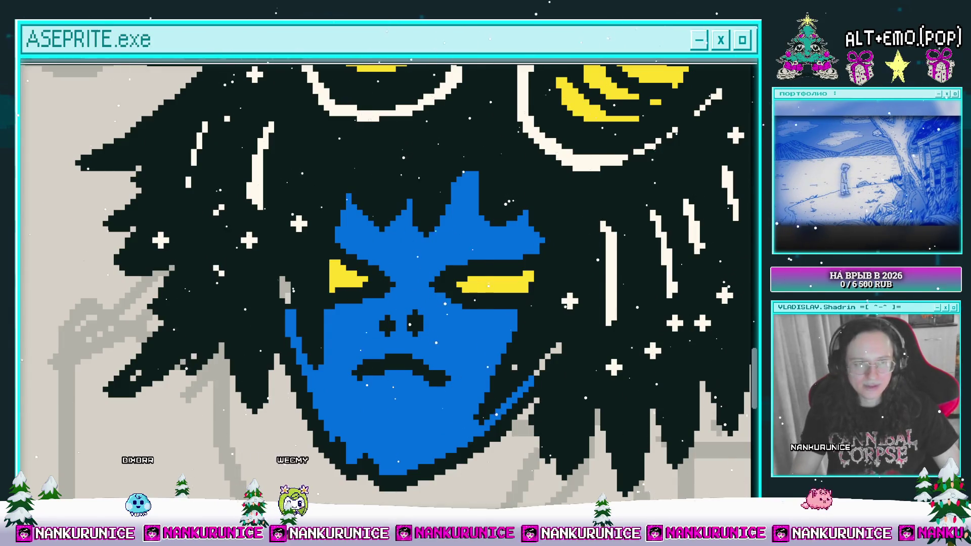
pyautogui.moveTo(346, 243)
pyautogui.mouseDown()
pyautogui.moveTo(321, 281)
pyautogui.moveTo(289, 277)
pyautogui.mouseUp()
pyautogui.moveTo(327, 347); pyautogui.dragTo(272, 335)
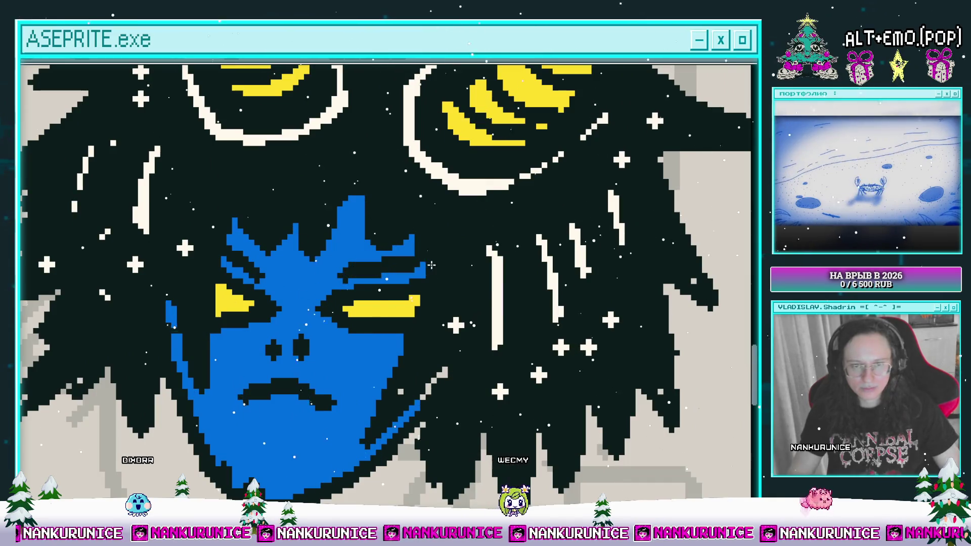
pyautogui.moveTo(386, 314)
pyautogui.mouseDown()
pyautogui.moveTo(427, 289)
pyautogui.moveTo(332, 266)
pyautogui.mouseUp()
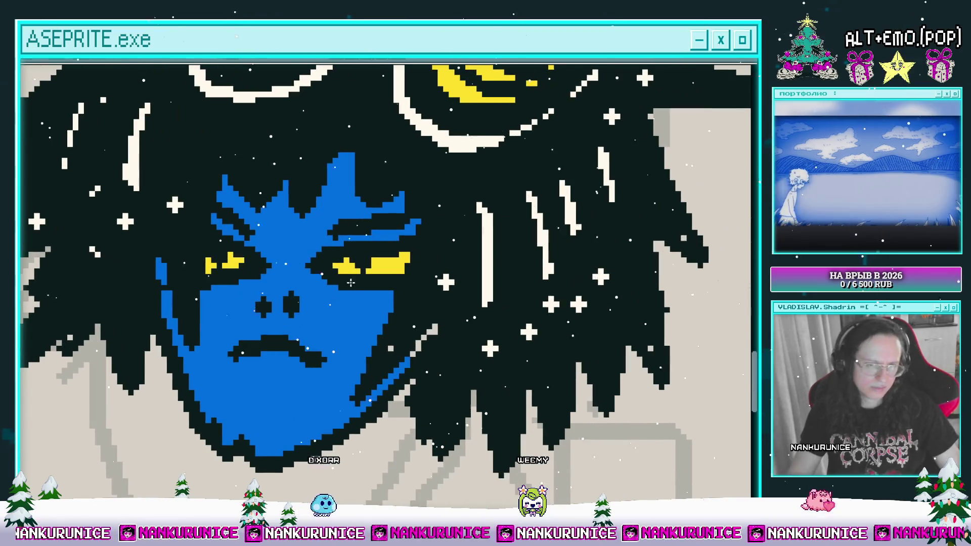
pyautogui.moveTo(299, 340)
pyautogui.mouseDown()
pyautogui.moveTo(305, 269)
pyautogui.moveTo(300, 317)
pyautogui.moveTo(319, 318)
pyautogui.mouseUp()
pyautogui.moveTo(232, 426)
pyautogui.mouseDown()
pyautogui.moveTo(303, 363)
pyautogui.moveTo(295, 213)
pyautogui.moveTo(363, 275)
pyautogui.moveTo(353, 246)
pyautogui.moveTo(322, 225)
pyautogui.moveTo(354, 257)
pyautogui.moveTo(385, 244)
pyautogui.mouseUp()
pyautogui.scroll(-3, 295, 214)
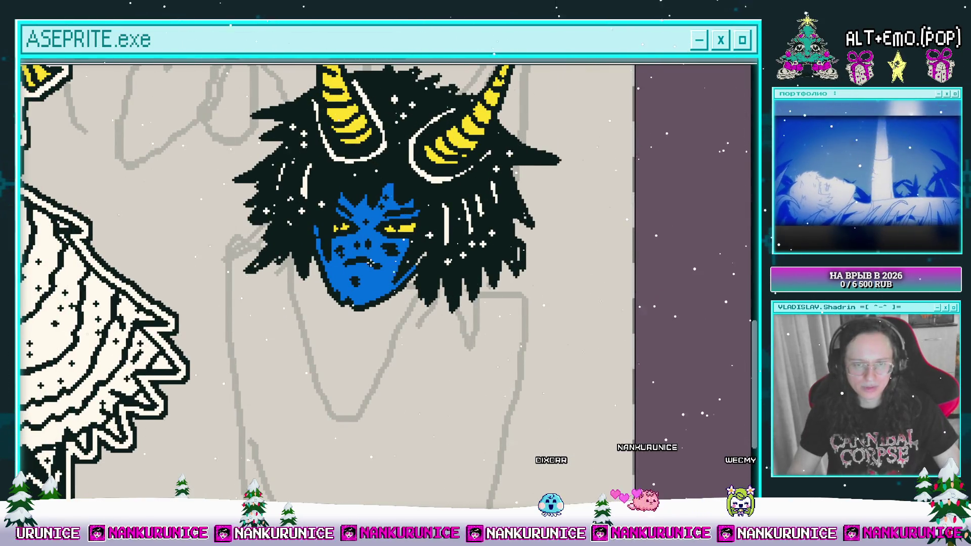
# Draw long black arm lines down the right and left sides of the horned figure.
pyautogui.moveTo(233, 250); pyautogui.dragTo(236, 309)
pyautogui.moveTo(247, 317); pyautogui.dragTo(247, 272)
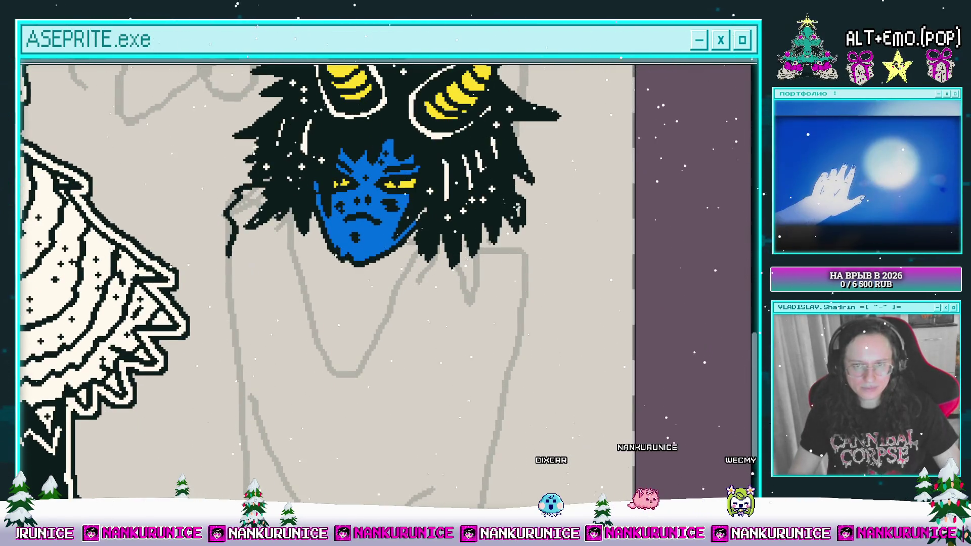
pyautogui.hotkey('ctrl', 'z')
pyautogui.moveTo(534, 197)
pyautogui.mouseDown()
pyautogui.moveTo(526, 274)
pyautogui.moveTo(544, 290)
pyautogui.mouseUp()
pyautogui.moveTo(243, 201); pyautogui.dragTo(255, 328)
pyautogui.moveTo(255, 327)
pyautogui.mouseDown()
pyautogui.moveTo(255, 272)
pyautogui.moveTo(252, 350)
pyautogui.moveTo(235, 313)
pyautogui.mouseUp()
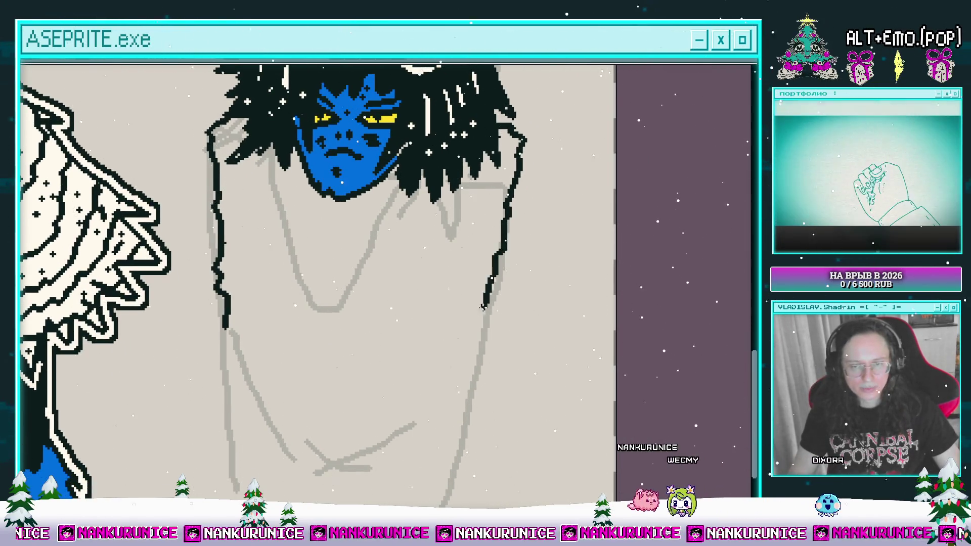
pyautogui.moveTo(286, 362); pyautogui.dragTo(300, 296)
pyautogui.moveTo(237, 321)
pyautogui.mouseDown()
pyautogui.moveTo(262, 351)
pyautogui.moveTo(290, 329)
pyautogui.moveTo(284, 375)
pyautogui.moveTo(268, 311)
pyautogui.mouseUp()
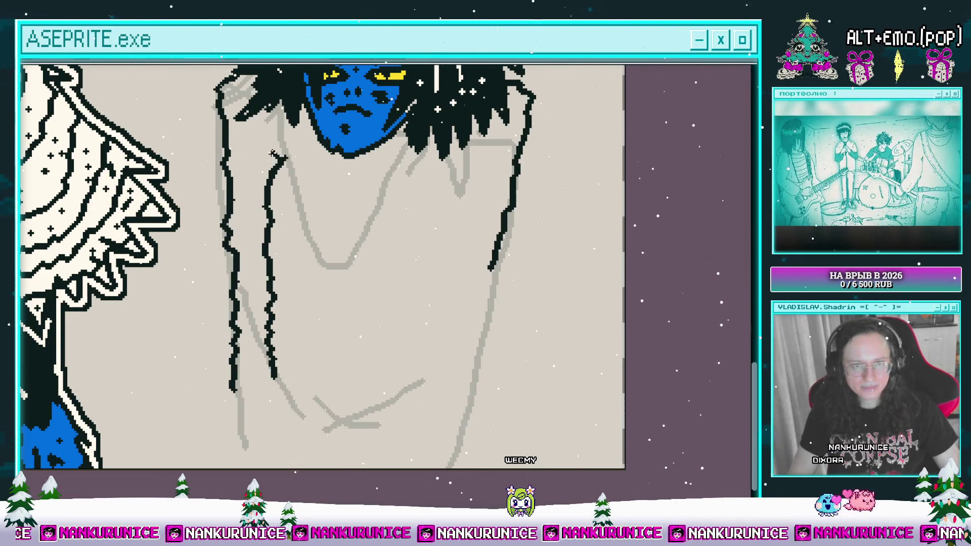
# Apply a canvas resize, then extend the left arm line upward and the right one down and up.
pyautogui.hotkey('ctrl', 'alt', 'c')
pyautogui.press('Return')
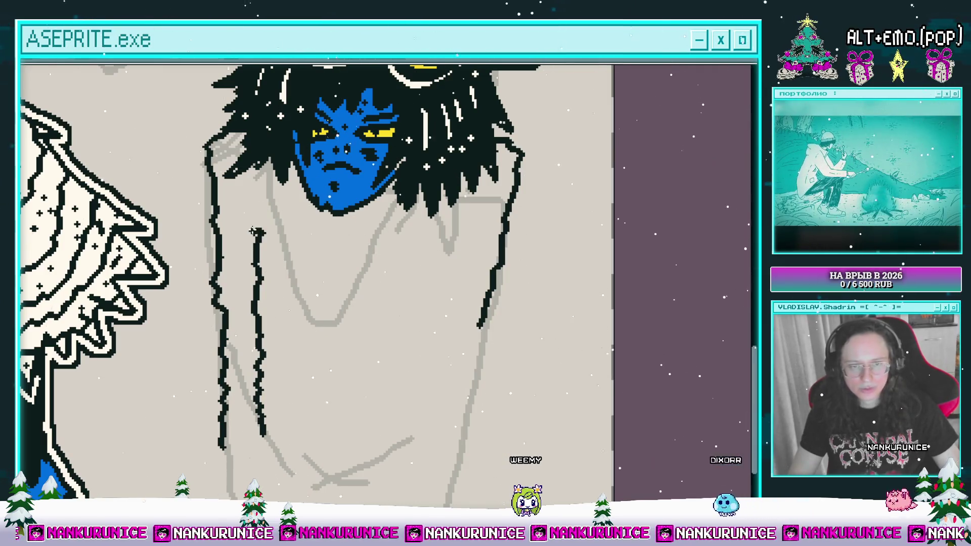
pyautogui.moveTo(257, 232); pyautogui.dragTo(256, 207)
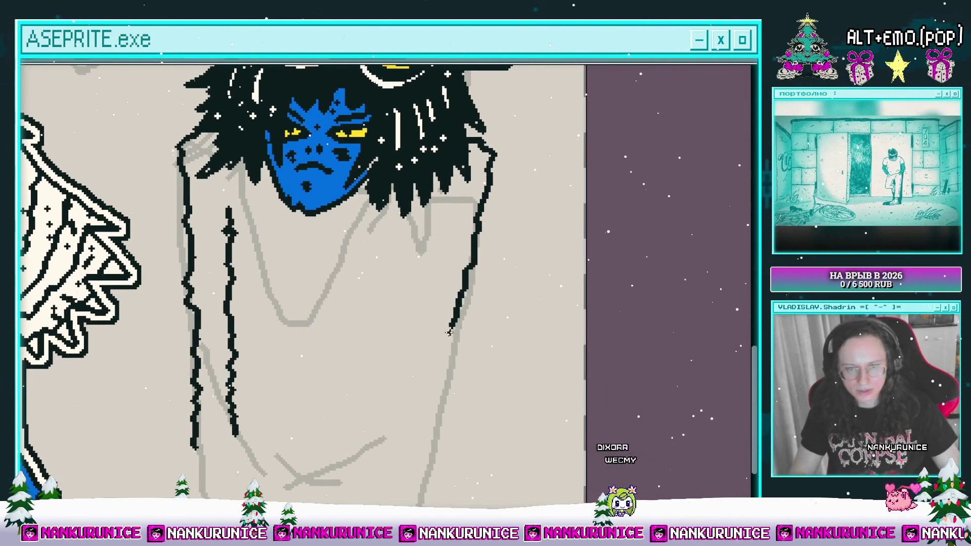
pyautogui.moveTo(448, 331); pyautogui.dragTo(430, 410)
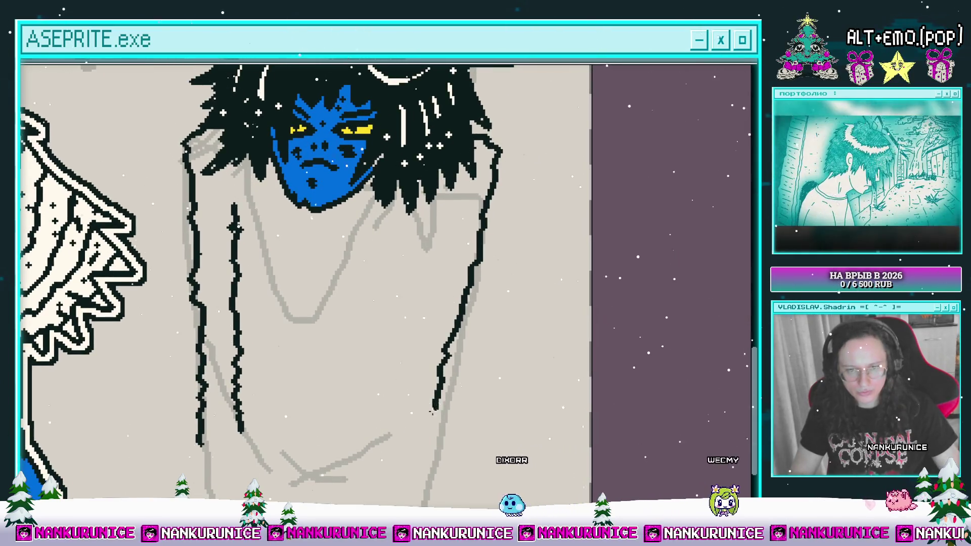
pyautogui.scroll(2, 304, 273)
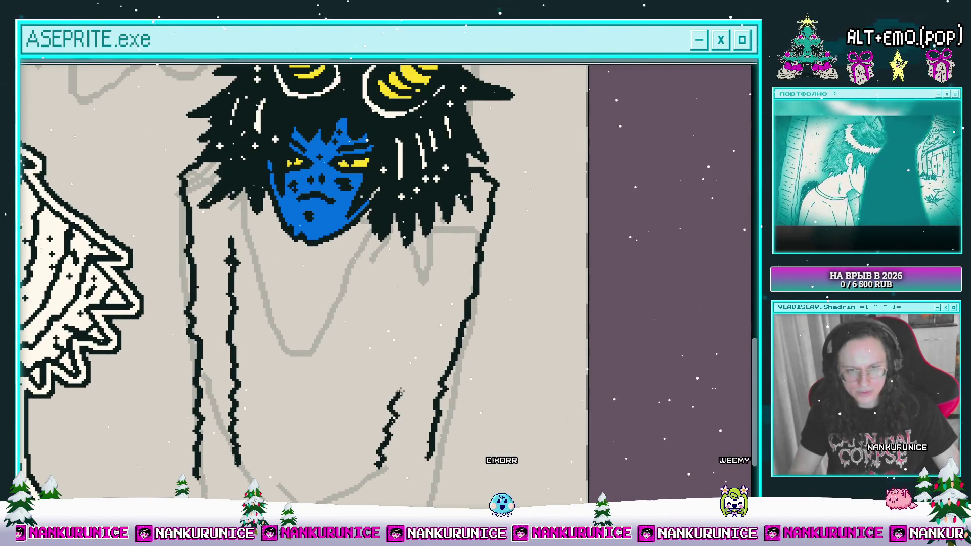
pyautogui.scroll(-1, 419, 292)
pyautogui.scroll(1, 445, 278)
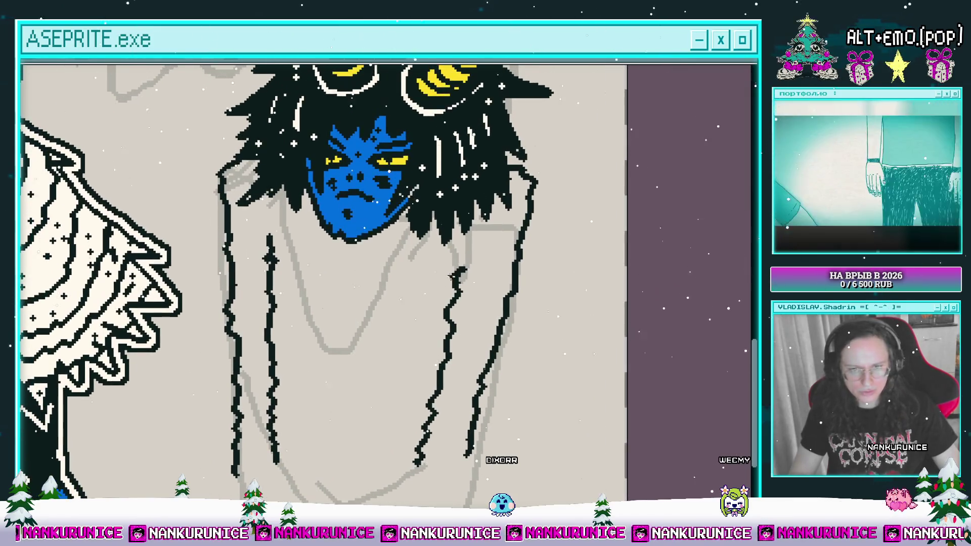
pyautogui.moveTo(454, 283); pyautogui.dragTo(451, 255)
# Close off the bottoms of the right and left sleeves with black lines.
pyautogui.scroll(-1, 450, 260)
pyautogui.scroll(1, 440, 305)
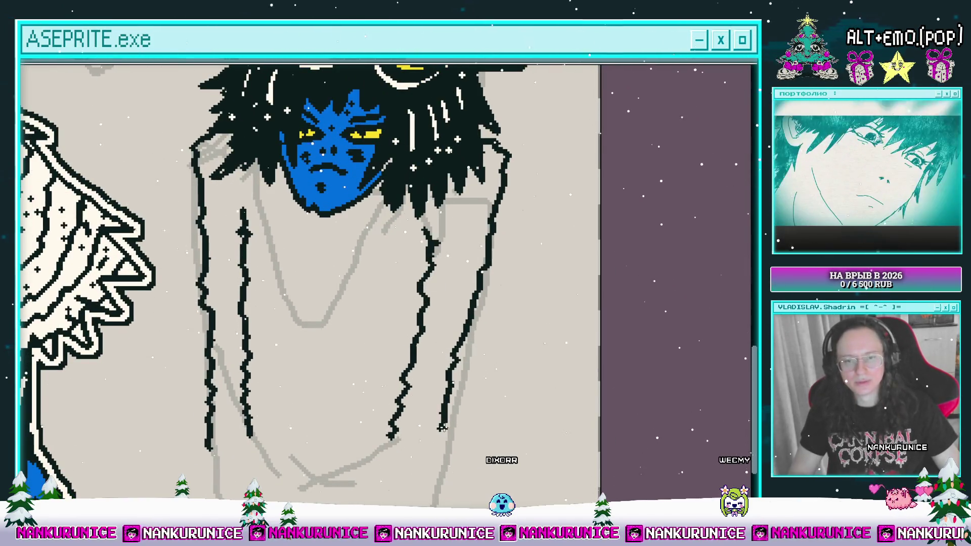
pyautogui.scroll(-2, 422, 447)
pyautogui.moveTo(427, 382); pyautogui.dragTo(471, 380)
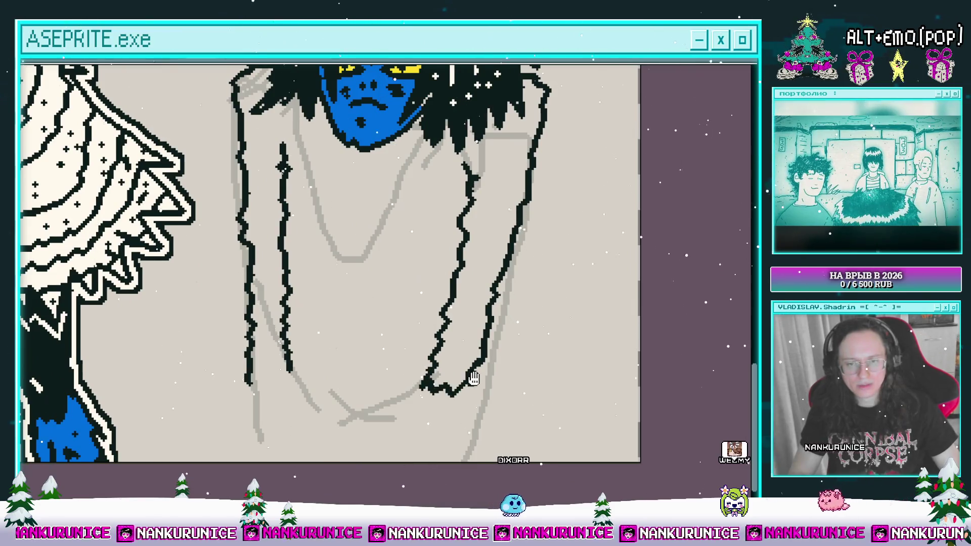
pyautogui.scroll(-1, 347, 365)
pyautogui.moveTo(316, 354)
pyautogui.mouseDown()
pyautogui.moveTo(291, 371)
pyautogui.moveTo(271, 367)
pyautogui.mouseUp()
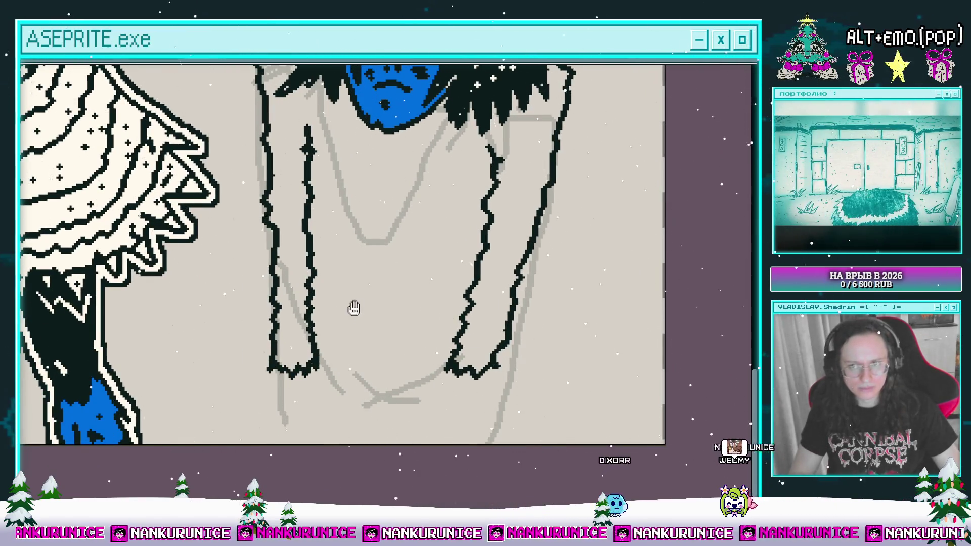
pyautogui.scroll(-2, 353, 308)
pyautogui.scroll(2, 338, 354)
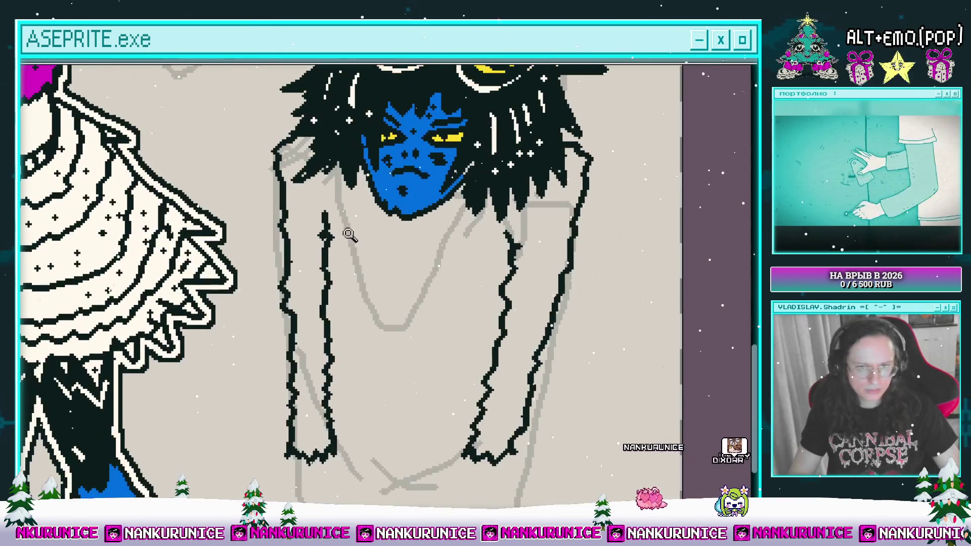
# Redraw the inner left arm line a bit longer after undoing the first attempt.
pyautogui.moveTo(338, 249); pyautogui.dragTo(346, 301)
pyautogui.scroll(-1, 346, 301)
pyautogui.hotkey('ctrl', 'z')
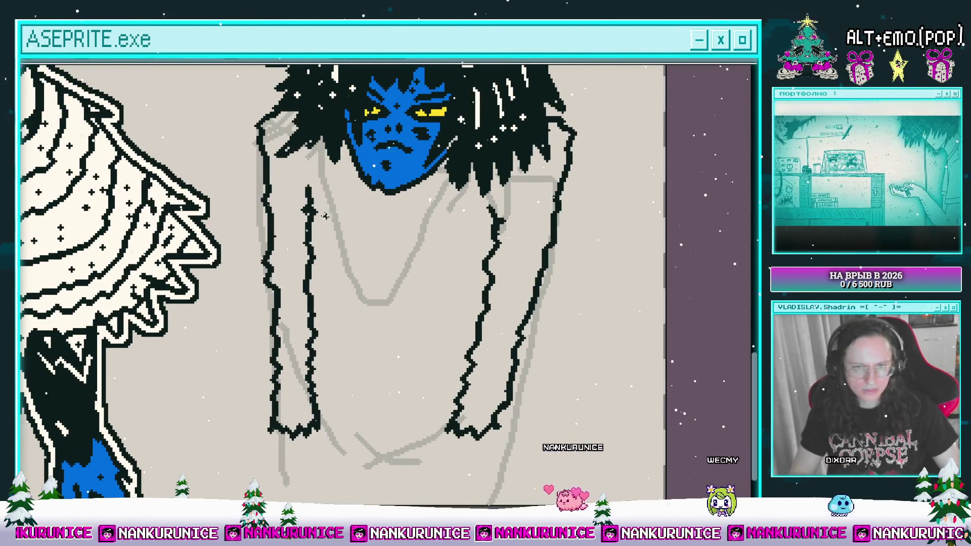
pyautogui.moveTo(308, 194); pyautogui.dragTo(330, 285)
pyautogui.moveTo(331, 332)
pyautogui.mouseDown()
pyautogui.moveTo(342, 302)
pyautogui.moveTo(389, 315)
pyautogui.moveTo(407, 348)
pyautogui.mouseUp()
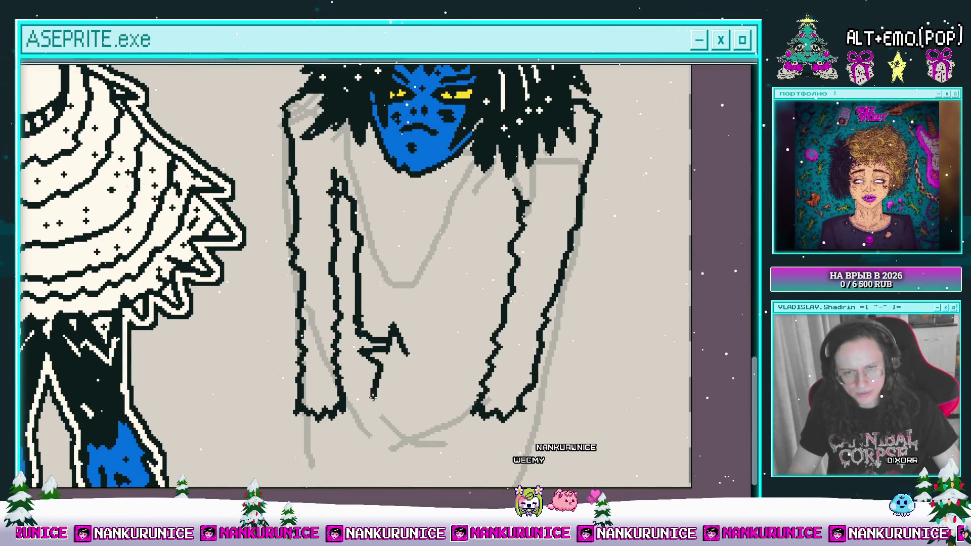
# Outline a black star at the base of the horned figure's torso between the arms.
pyautogui.moveTo(417, 333); pyautogui.dragTo(420, 351)
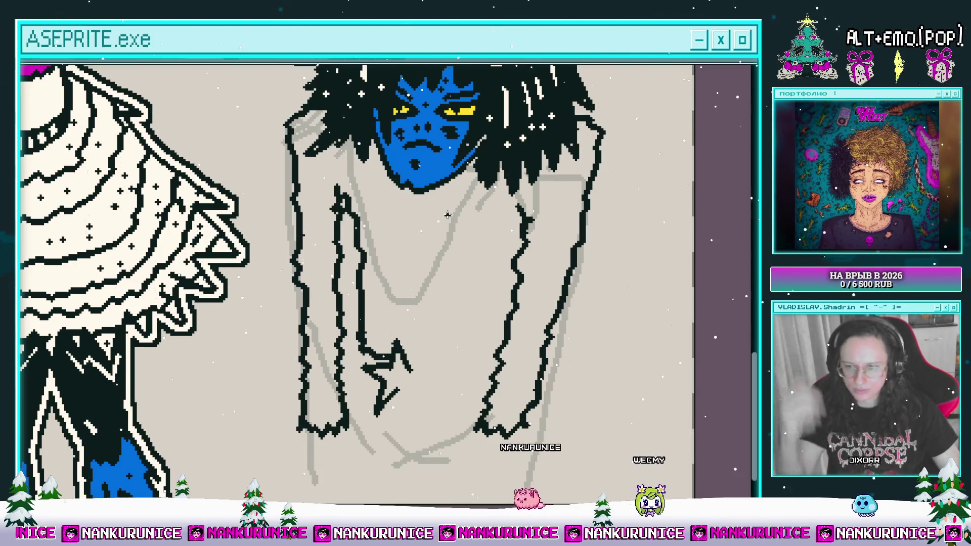
pyautogui.scroll(1, 427, 362)
pyautogui.moveTo(408, 347)
pyautogui.mouseDown()
pyautogui.moveTo(439, 346)
pyautogui.moveTo(417, 371)
pyautogui.moveTo(425, 392)
pyautogui.moveTo(395, 385)
pyautogui.mouseUp()
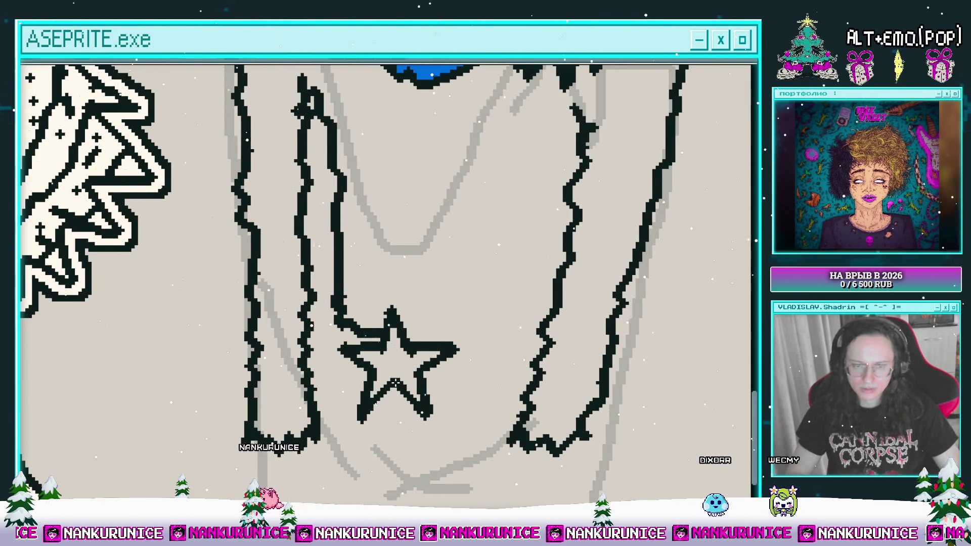
pyautogui.scroll(-1, 408, 360)
pyautogui.scroll(-1, 407, 360)
pyautogui.scroll(2, 429, 326)
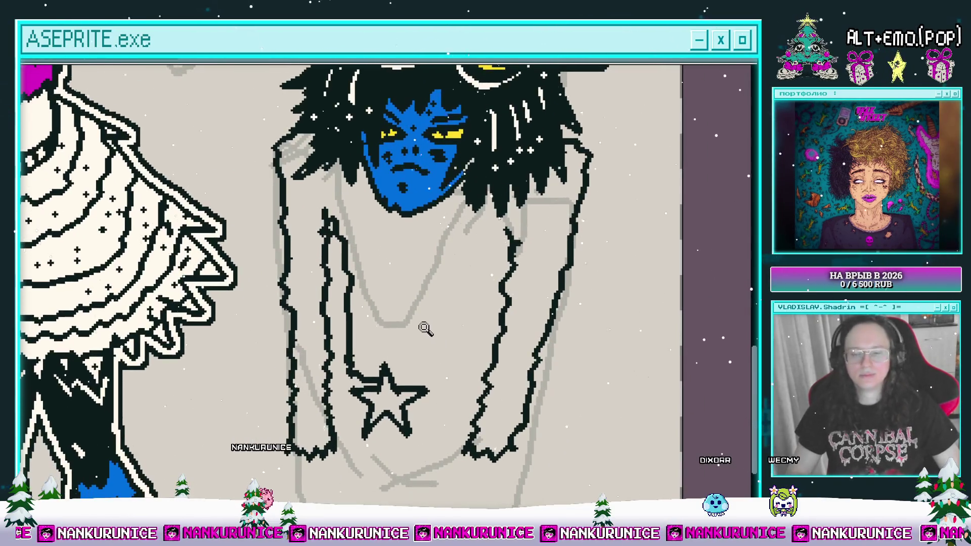
pyautogui.scroll(1, 460, 375)
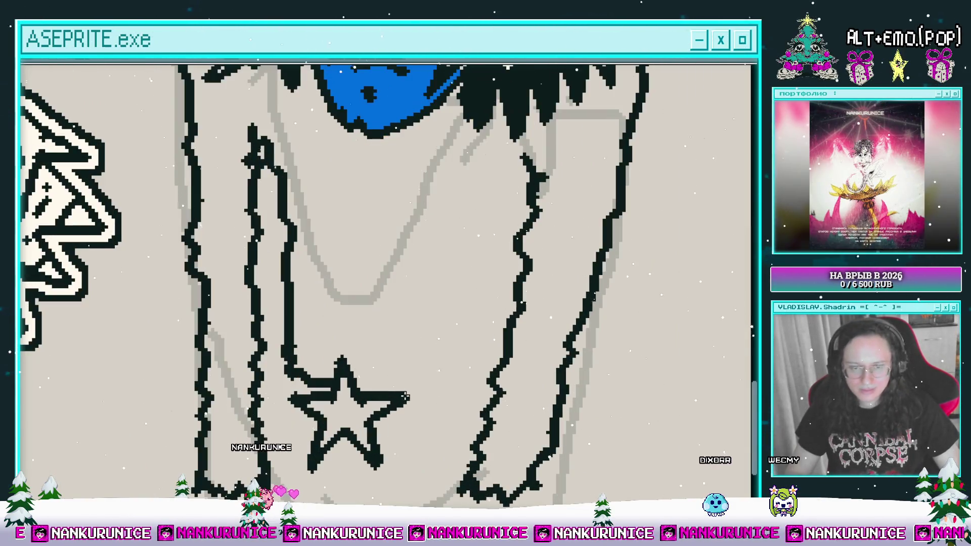
# Outline a new skin patch beside the chest mark and fill it blue.
pyautogui.scroll(-1, 485, 320)
pyautogui.scroll(1, 460, 336)
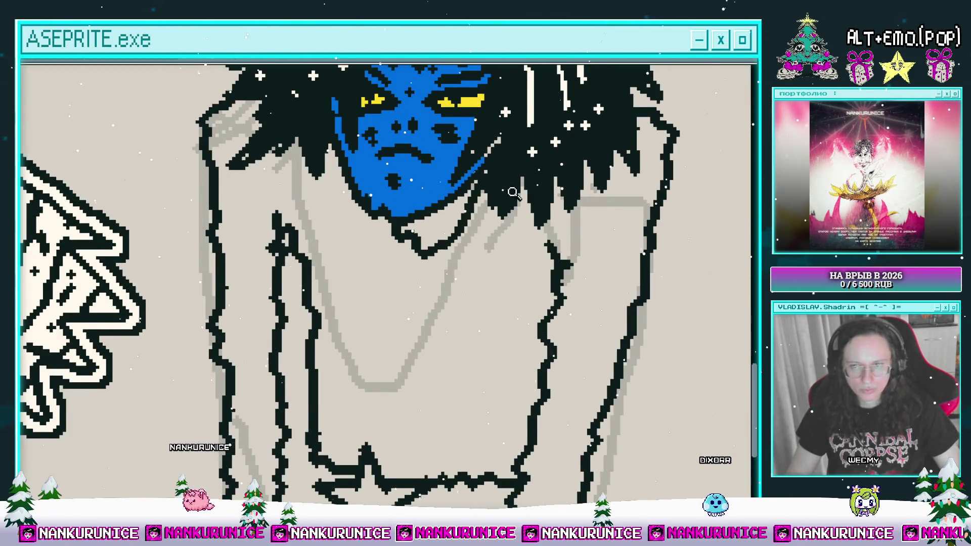
pyautogui.scroll(-1, 420, 251)
pyautogui.scroll(1, 415, 246)
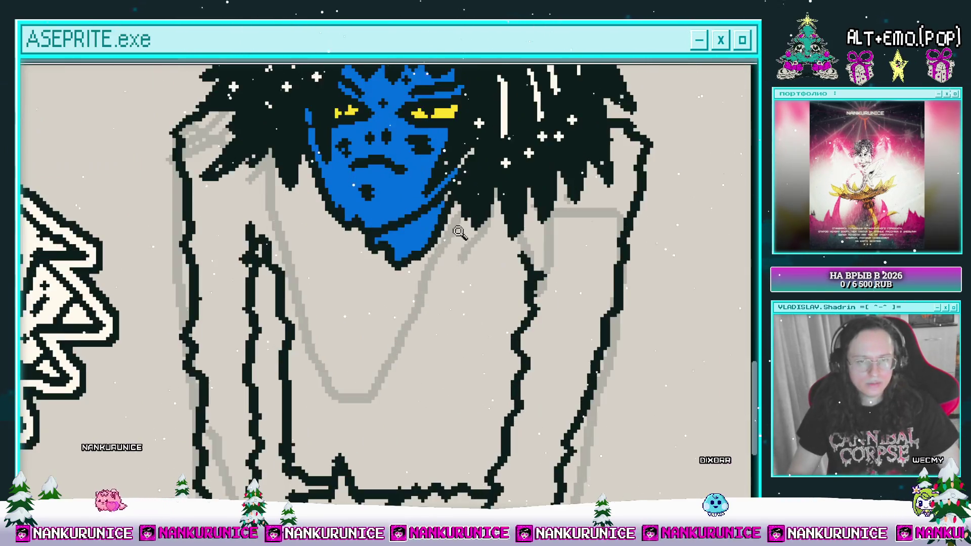
pyautogui.scroll(-2, 422, 255)
pyautogui.scroll(1, 434, 269)
pyautogui.scroll(1, 434, 277)
pyautogui.scroll(1, 434, 278)
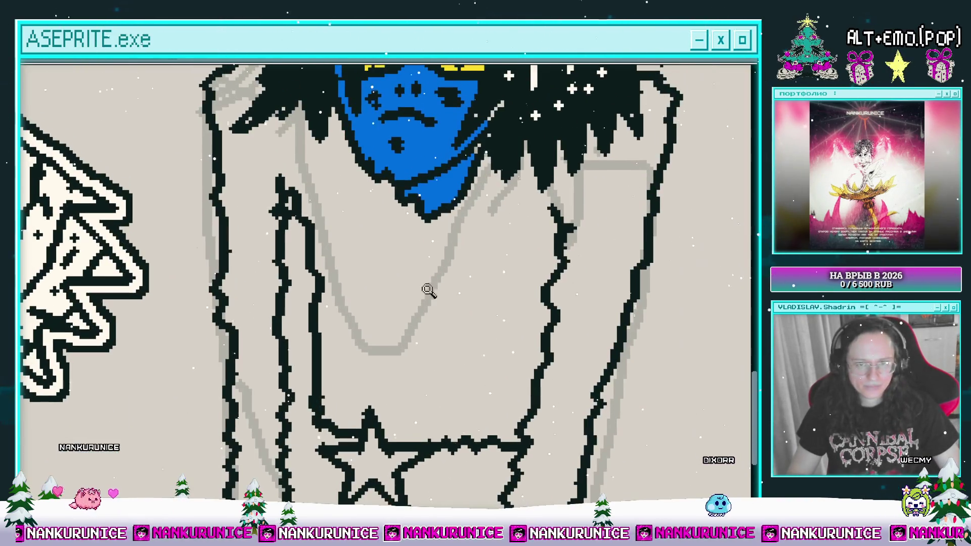
pyautogui.moveTo(354, 279); pyautogui.dragTo(356, 253)
pyautogui.click(378, 276)
# Fill the chest mark and the arm patch blue.
pyautogui.scroll(-1, 378, 276)
pyautogui.scroll(1, 501, 262)
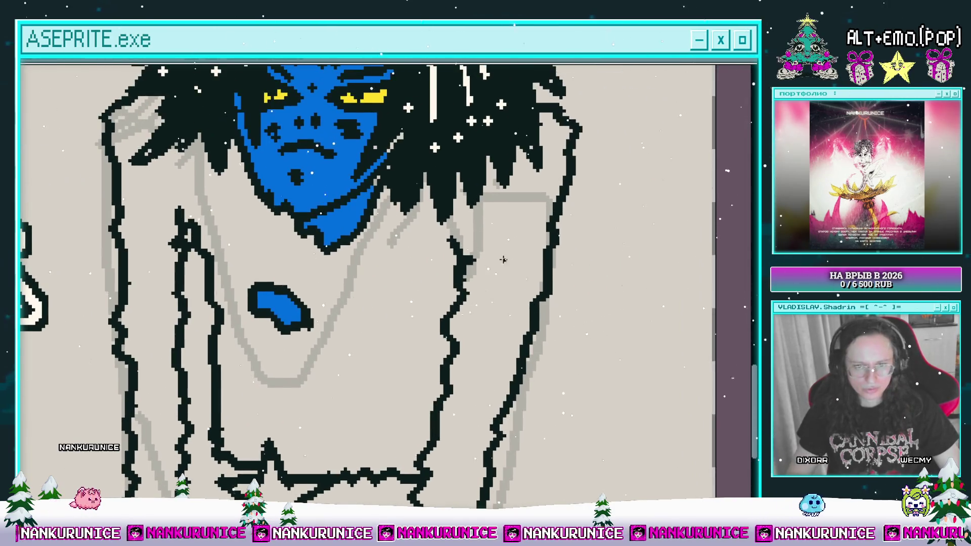
pyautogui.click(486, 263)
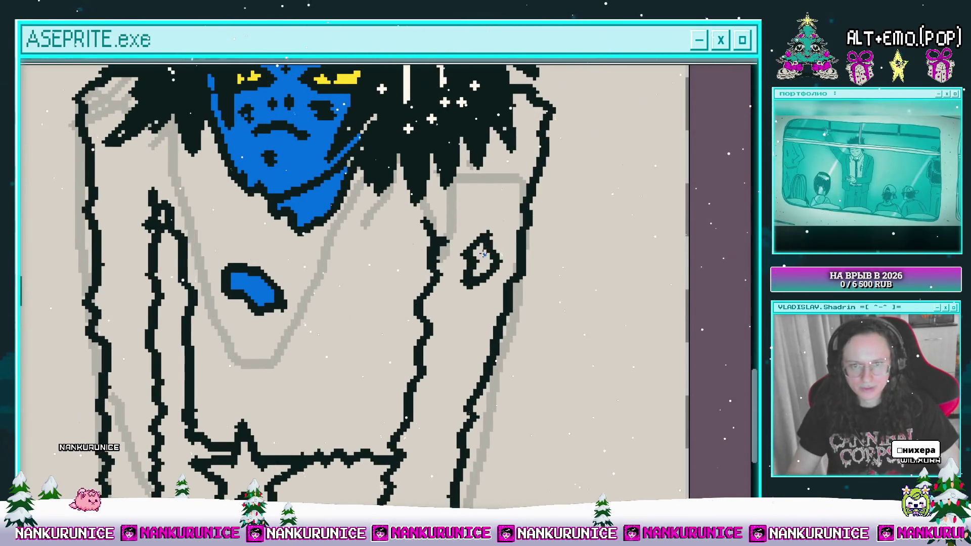
pyautogui.click(478, 260)
# Fill the star's interior yellow.
pyautogui.scroll(3, 375, 278)
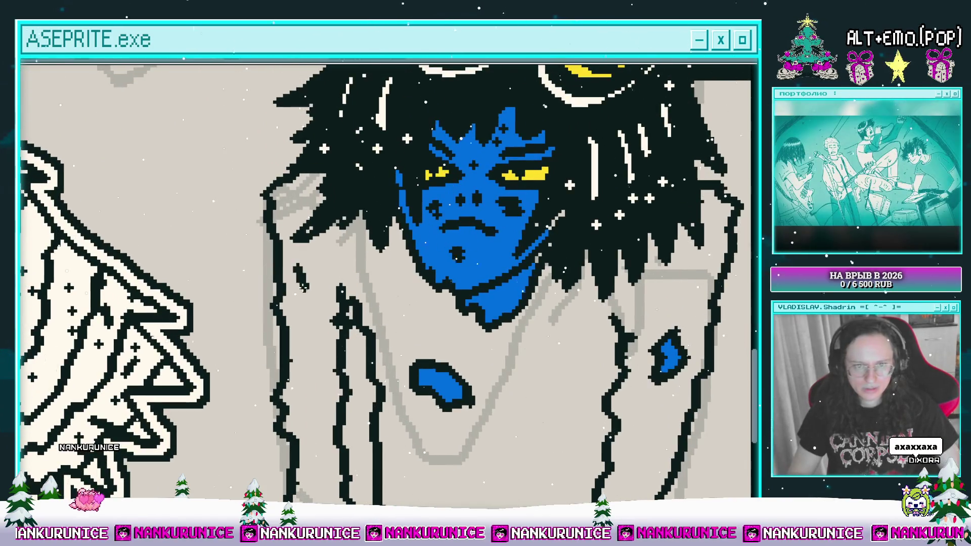
pyautogui.scroll(-1, 371, 273)
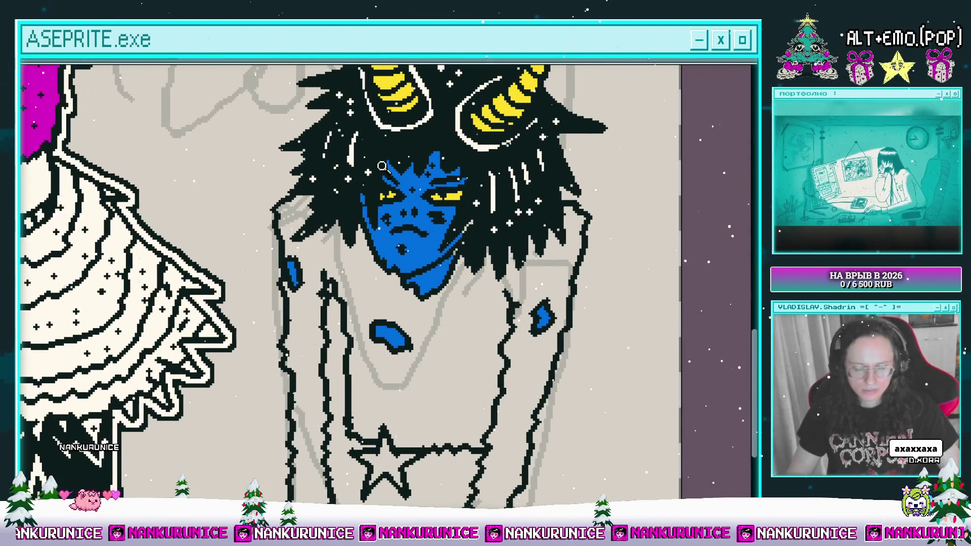
pyautogui.scroll(-3, 412, 309)
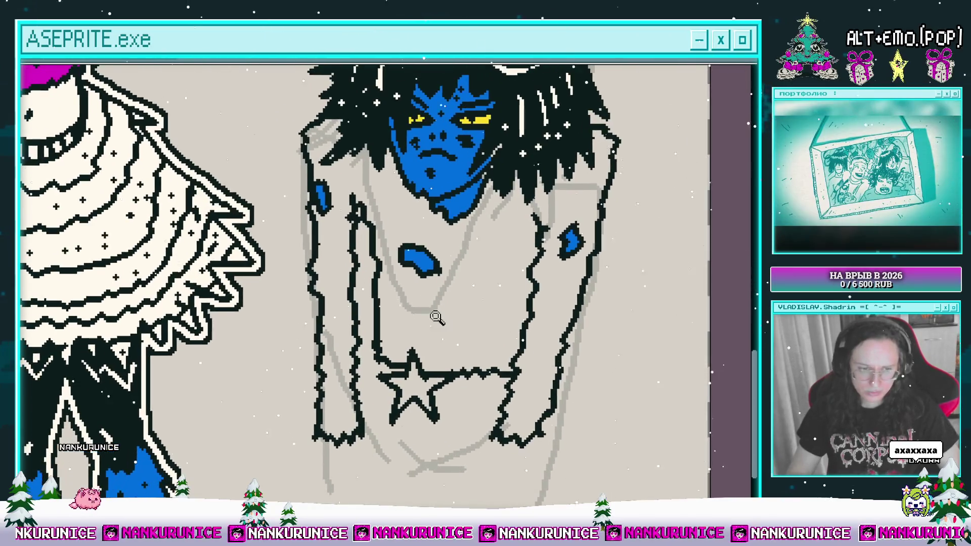
pyautogui.hscroll(-2, 436, 310)
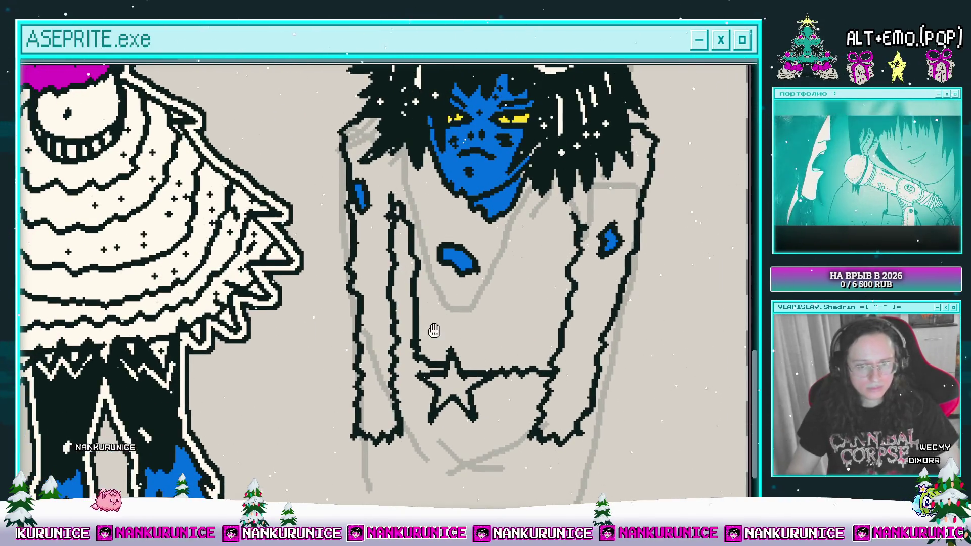
pyautogui.scroll(3, 429, 325)
pyautogui.click(427, 323)
# Bucket-fill the horned figure's torso and long arms magenta around the patches and star.
pyautogui.scroll(-3, 426, 311)
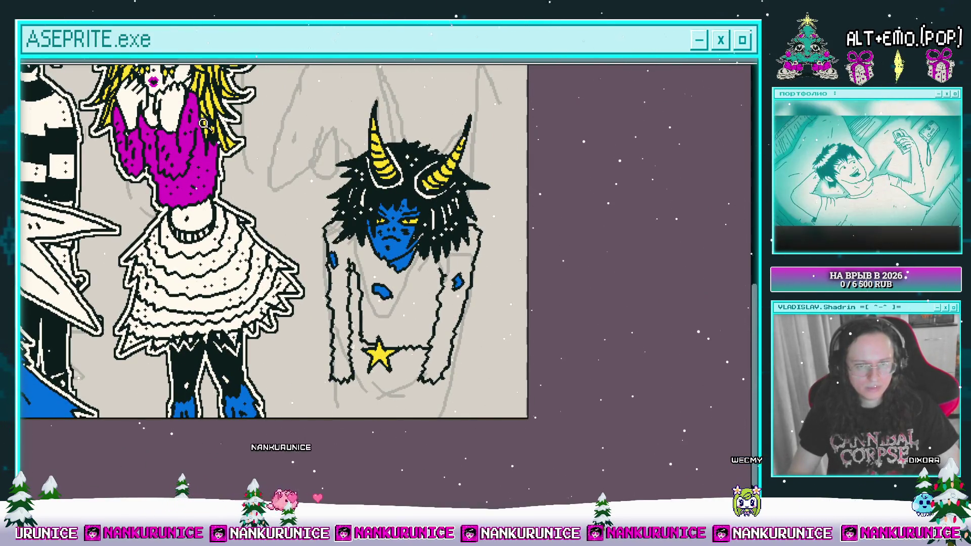
pyautogui.scroll(2, 351, 264)
pyautogui.click(351, 263)
pyautogui.scroll(-2, 329, 250)
pyautogui.scroll(1, 324, 259)
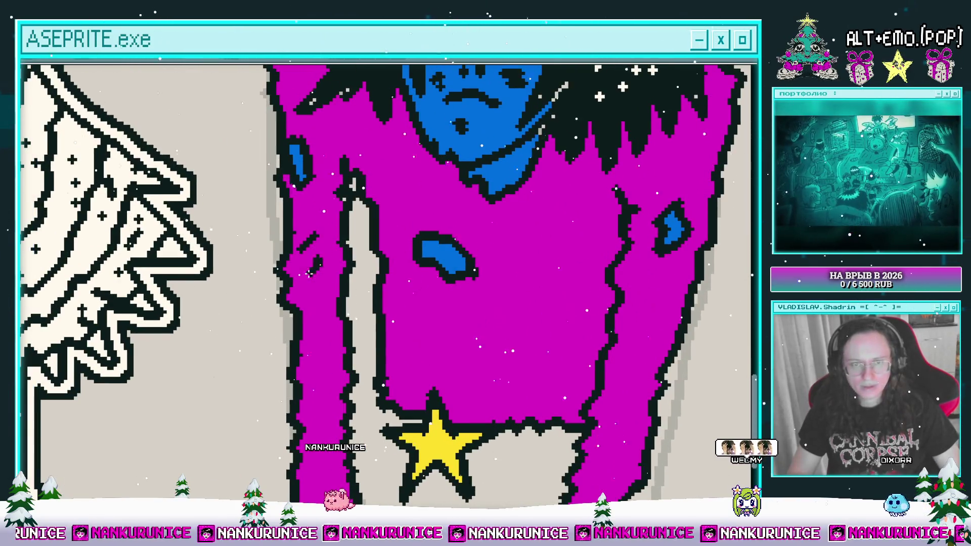
pyautogui.scroll(-2, 317, 261)
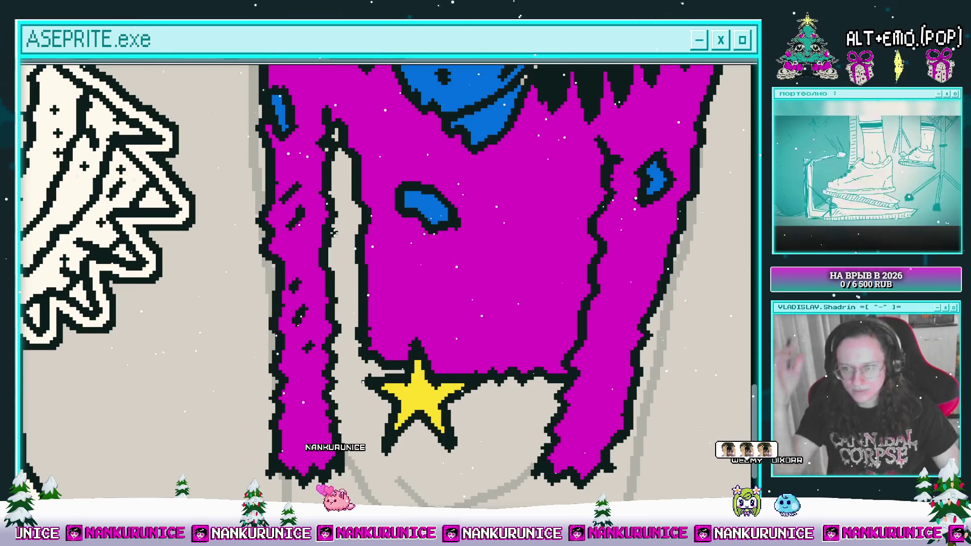
pyautogui.scroll(-1, 371, 283)
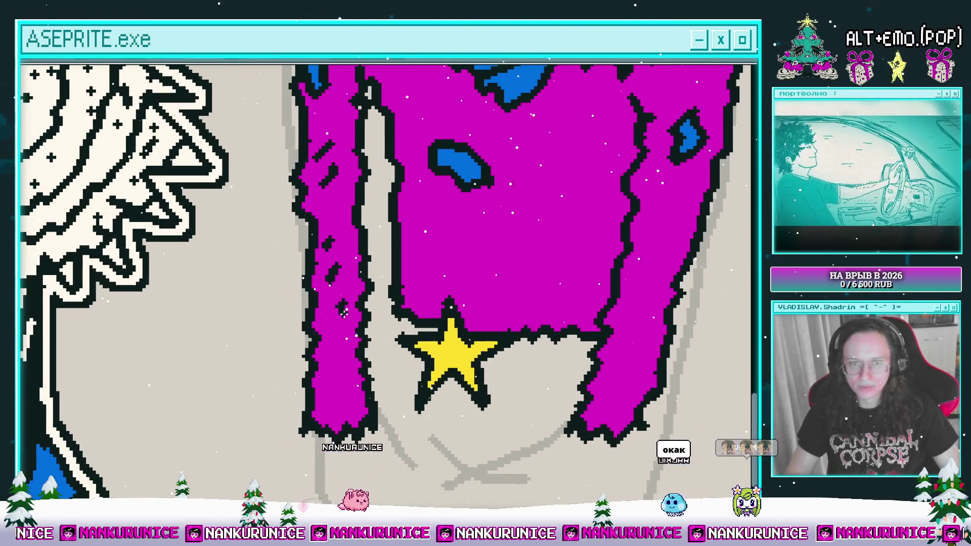
pyautogui.scroll(1, 385, 322)
pyautogui.moveTo(412, 275)
pyautogui.mouseDown()
pyautogui.moveTo(350, 291)
pyautogui.moveTo(318, 343)
pyautogui.mouseUp()
# Add three dark speckles to the magenta fur above the yellow star.
pyautogui.scroll(-1, 316, 329)
pyautogui.scroll(1, 316, 328)
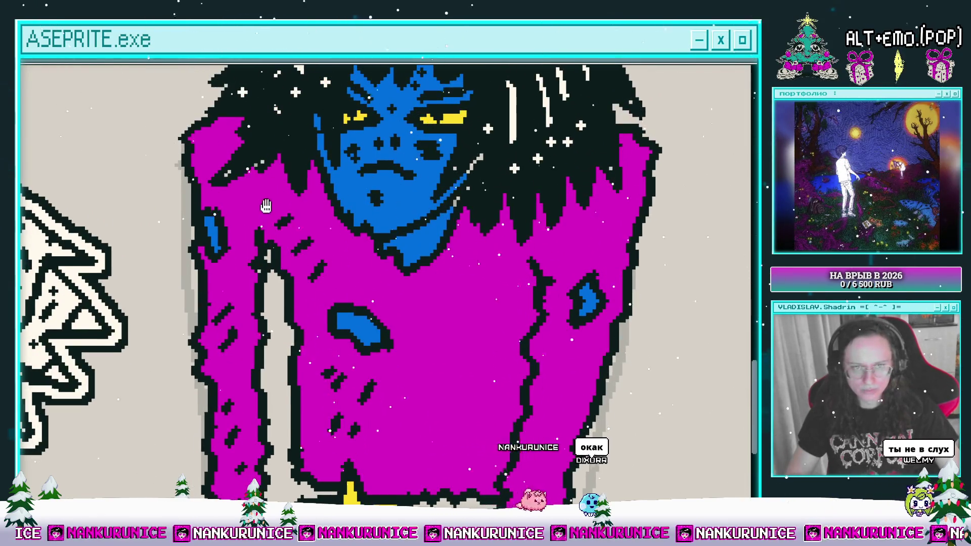
pyautogui.scroll(-1, 275, 227)
pyautogui.scroll(1, 276, 227)
pyautogui.moveTo(312, 272); pyautogui.dragTo(251, 219)
pyautogui.moveTo(397, 324)
pyautogui.mouseDown()
pyautogui.moveTo(352, 294)
pyautogui.moveTo(364, 308)
pyautogui.mouseUp()
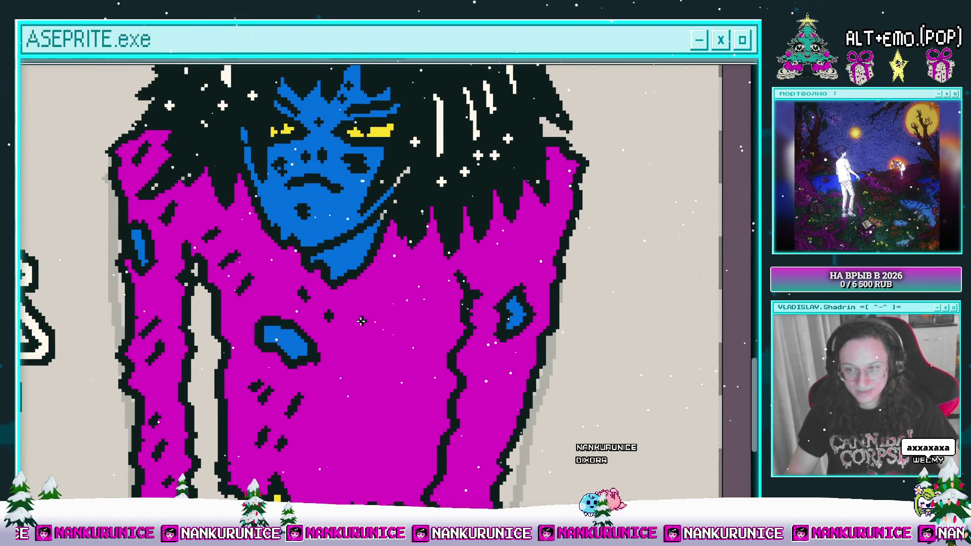
pyautogui.scroll(-3, 387, 274)
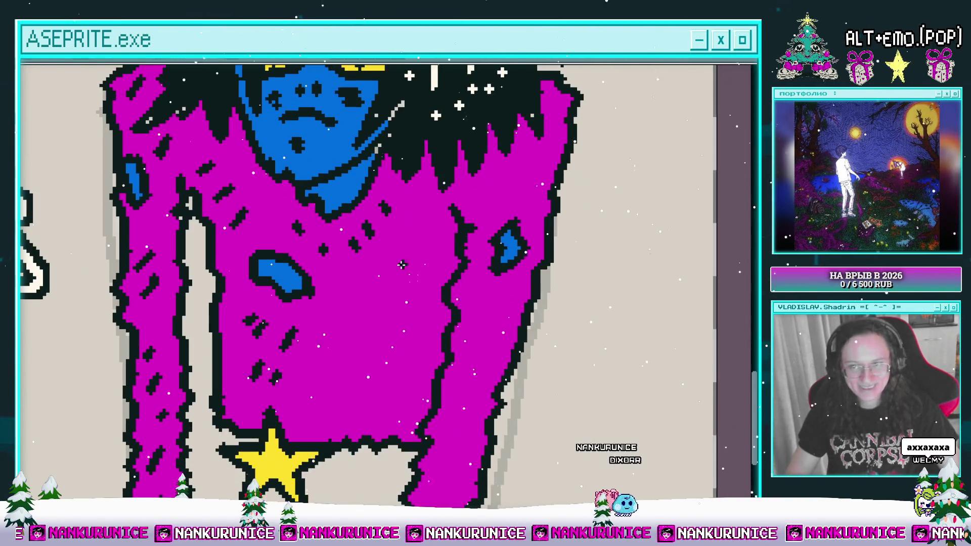
pyautogui.moveTo(445, 333)
pyautogui.mouseDown()
pyautogui.moveTo(344, 349)
pyautogui.moveTo(372, 356)
pyautogui.mouseUp()
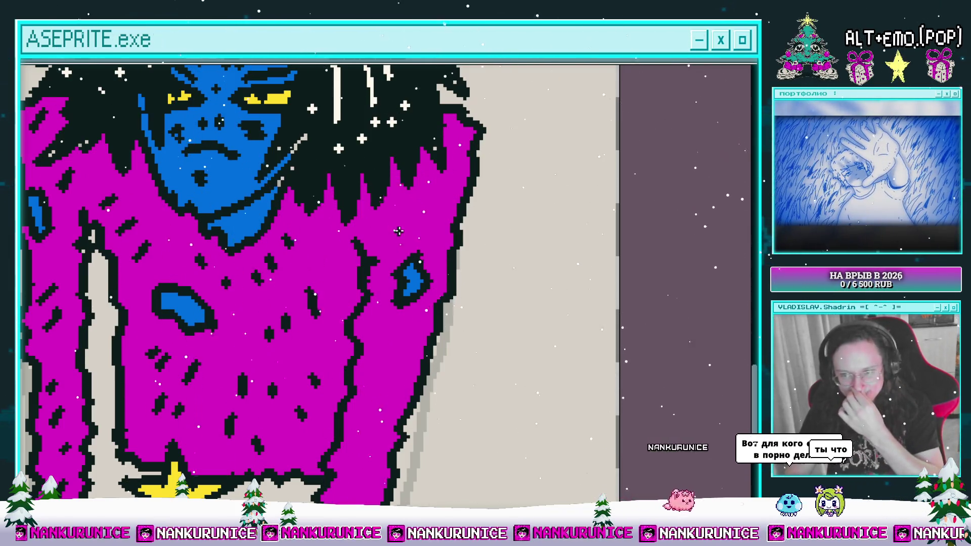
pyautogui.scroll(2, 425, 221)
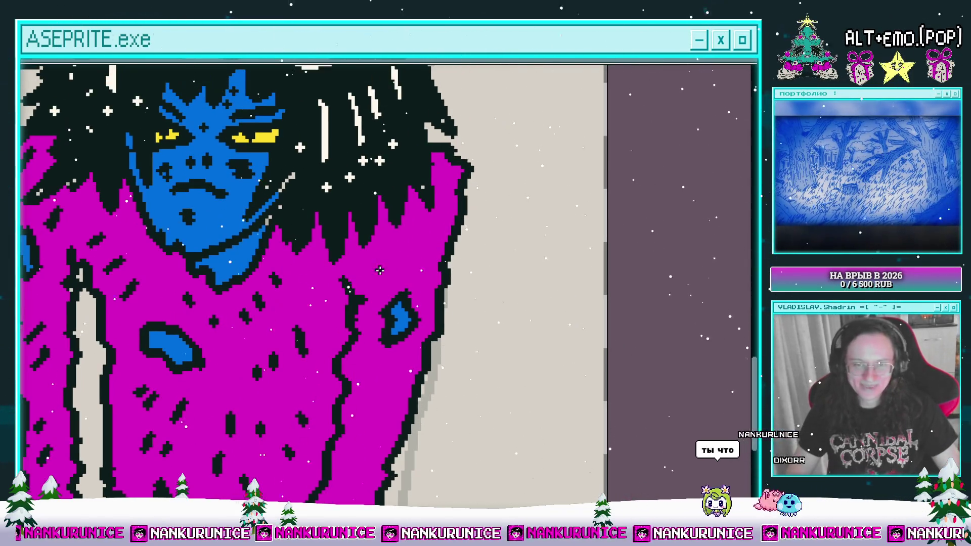
pyautogui.scroll(-8, 329, 286)
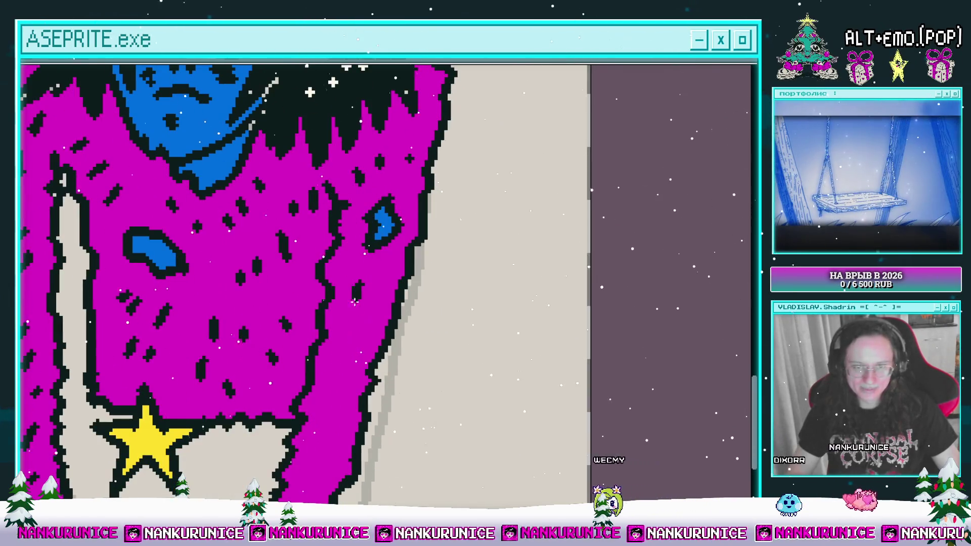
pyautogui.scroll(-2, 399, 278)
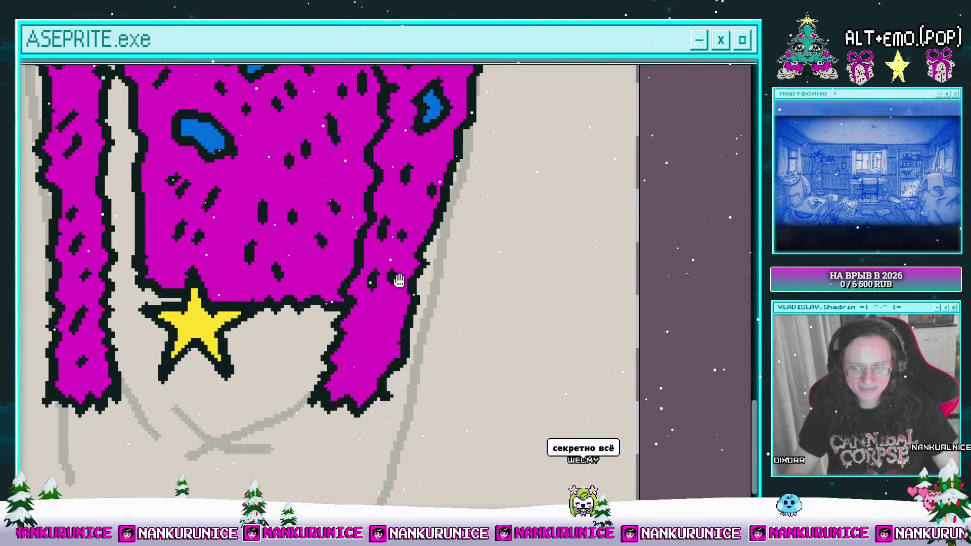
pyautogui.click(368, 309)
pyautogui.click(386, 313)
pyautogui.click(360, 347)
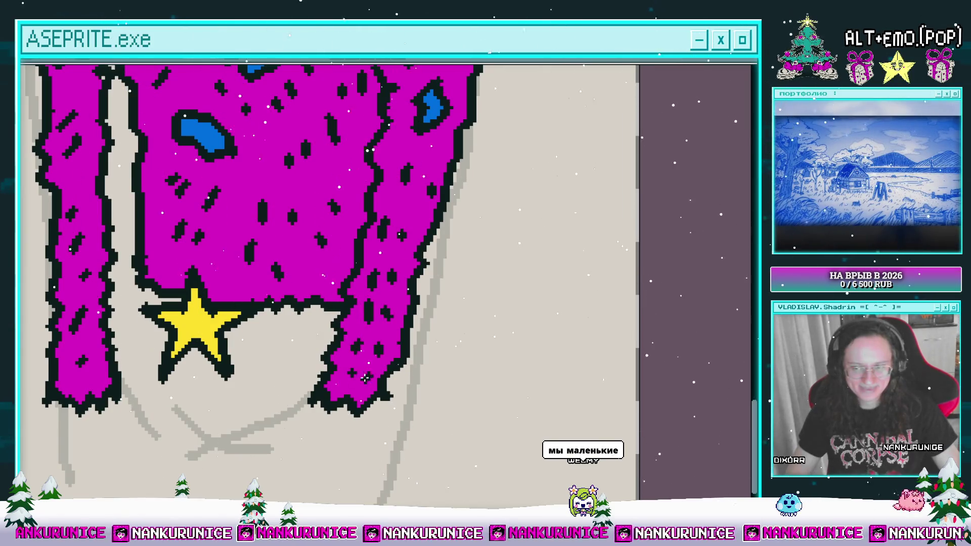
# Start a black leg outline below the magenta body.
pyautogui.scroll(-3, 365, 379)
pyautogui.scroll(3, 283, 354)
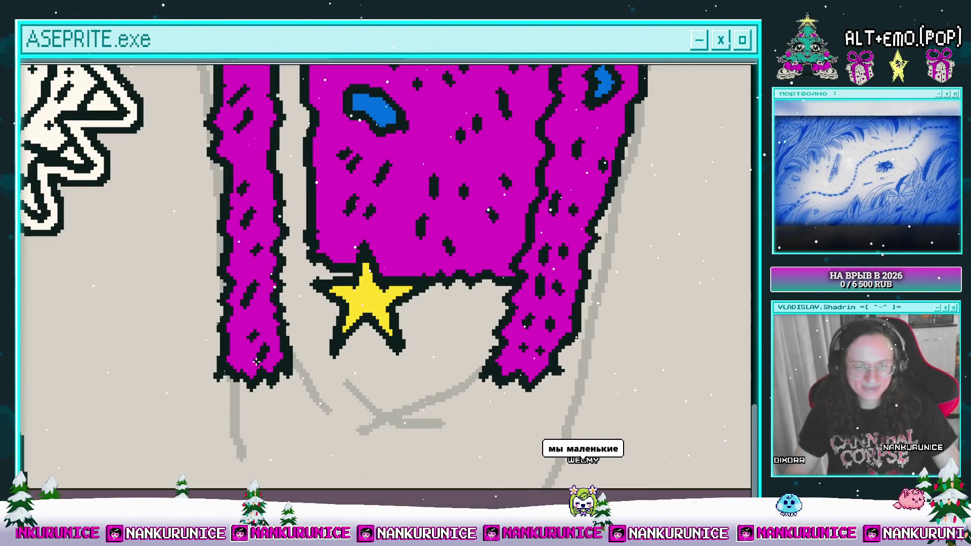
pyautogui.scroll(-1, 354, 329)
pyautogui.scroll(3, 362, 327)
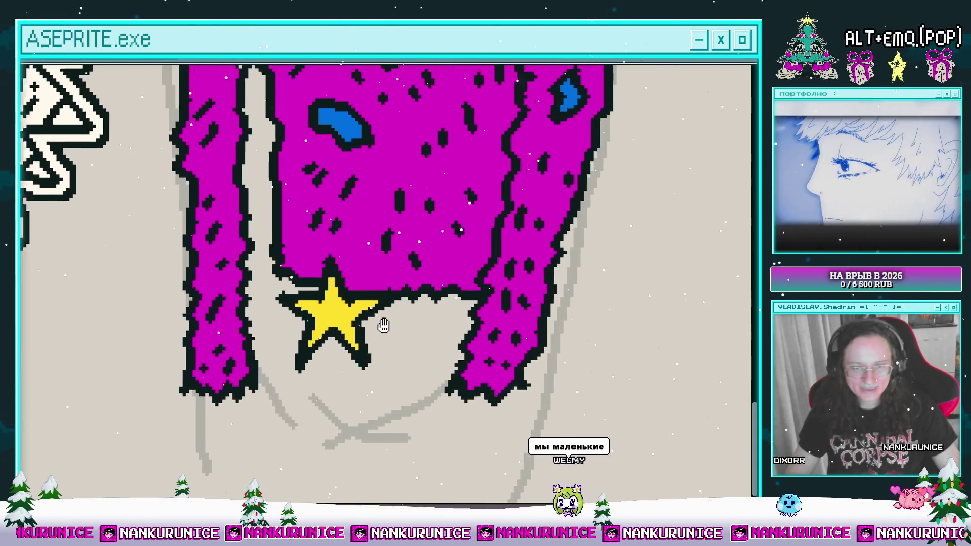
pyautogui.moveTo(413, 318)
pyautogui.mouseDown()
pyautogui.moveTo(334, 354)
pyautogui.moveTo(333, 365)
pyautogui.mouseUp()
# Erase the thick lower part of the leg stroke.
pyautogui.press('e')
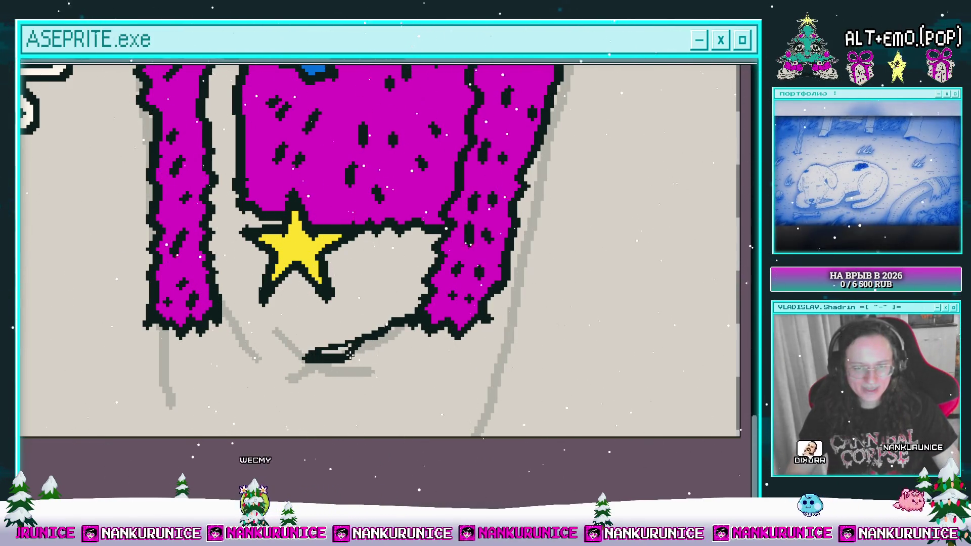
pyautogui.hscroll(2, 352, 366)
pyautogui.scroll(1, 351, 366)
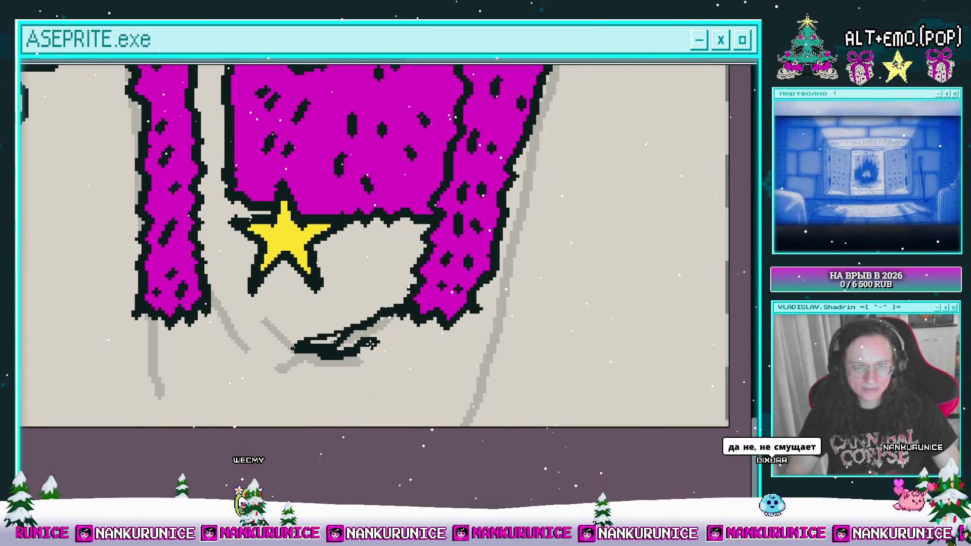
pyautogui.scroll(-3, 400, 348)
pyautogui.scroll(-4, 413, 336)
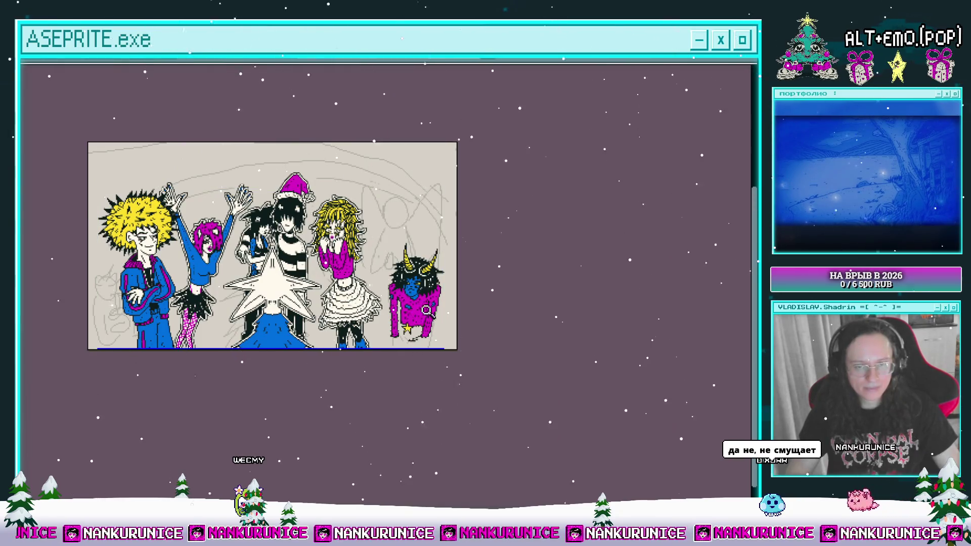
pyautogui.scroll(2, 419, 313)
# Lasso-select the horned character, nudge it up slightly, and deselect.
pyautogui.moveTo(335, 323)
pyautogui.mouseDown()
pyautogui.moveTo(344, 243)
pyautogui.moveTo(467, 377)
pyautogui.mouseUp()
pyautogui.moveTo(464, 286); pyautogui.dragTo(465, 267)
pyautogui.hotkey('ctrl', 'd')
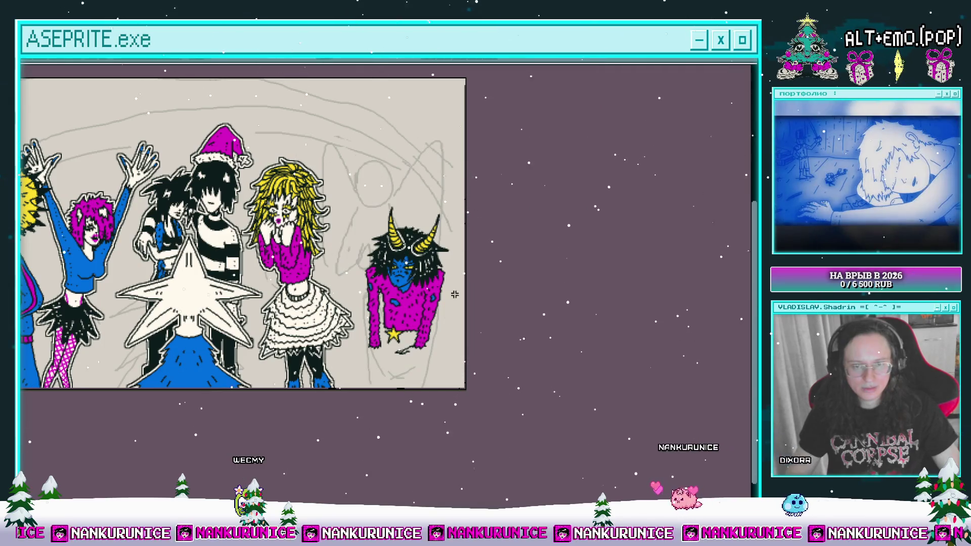
pyautogui.scroll(2, 414, 283)
pyautogui.moveTo(384, 319); pyautogui.dragTo(370, 259)
pyautogui.scroll(1, 376, 287)
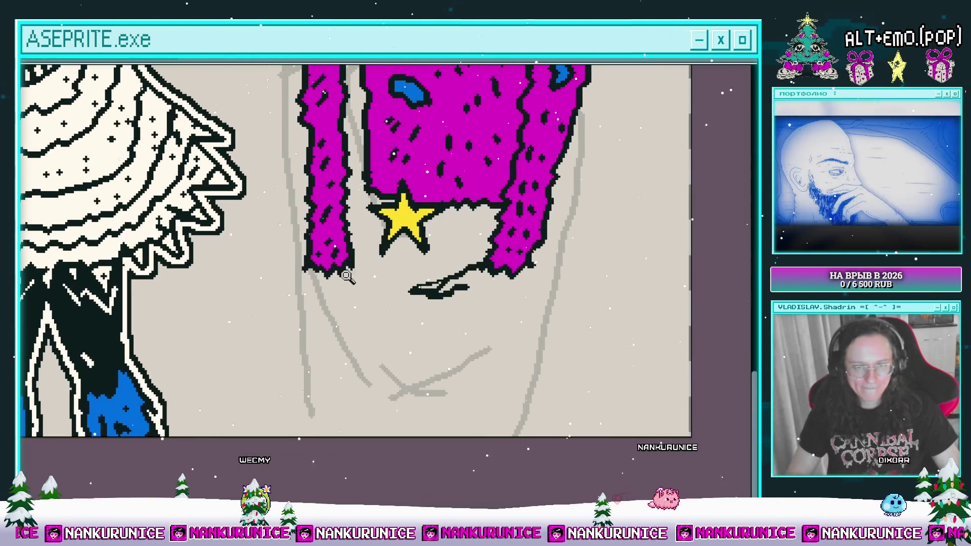
pyautogui.scroll(1, 347, 259)
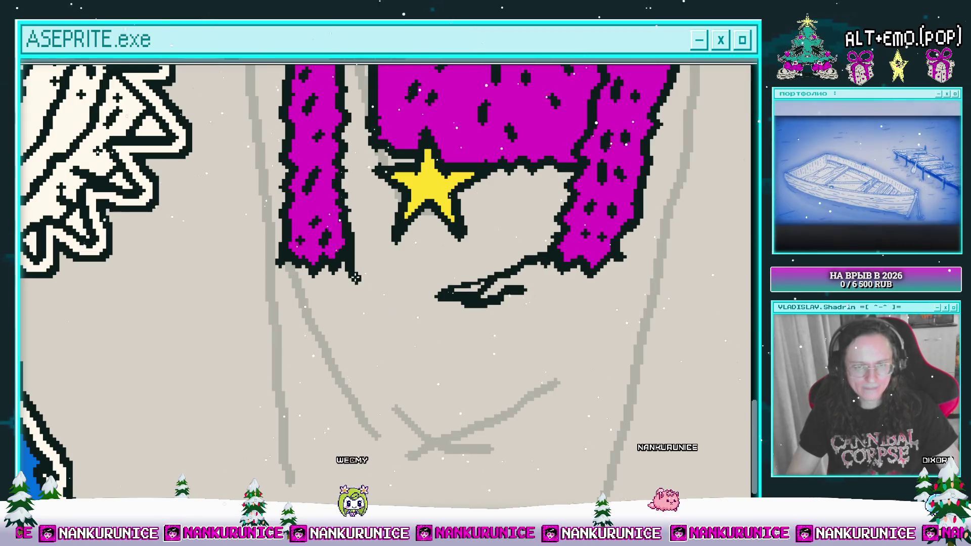
pyautogui.moveTo(365, 258)
pyautogui.mouseDown()
pyautogui.moveTo(347, 275)
pyautogui.moveTo(368, 296)
pyautogui.mouseUp()
# Undo the stray strokes and draw a looped leg outline below the existing line.
pyautogui.hotkey('ctrl', 'z')
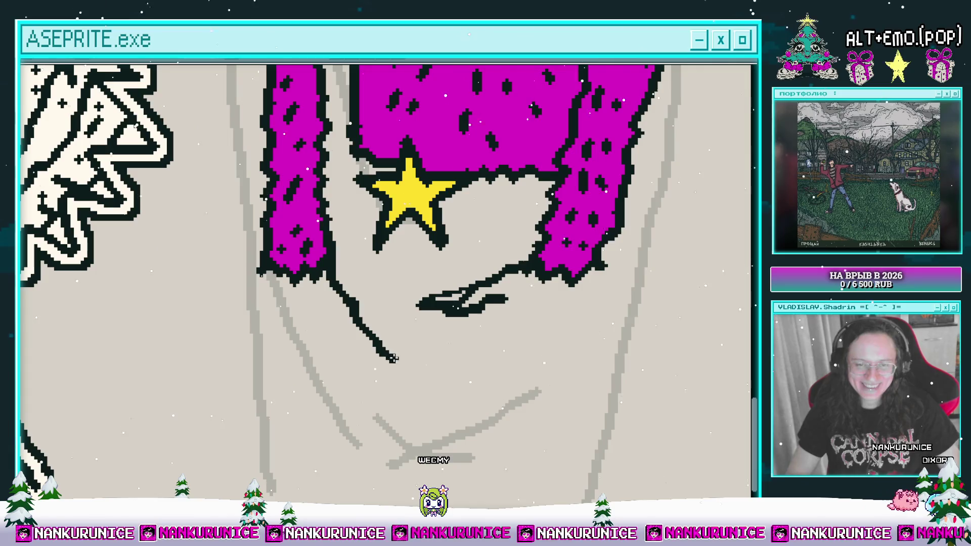
pyautogui.hotkey('ctrl', 'z')
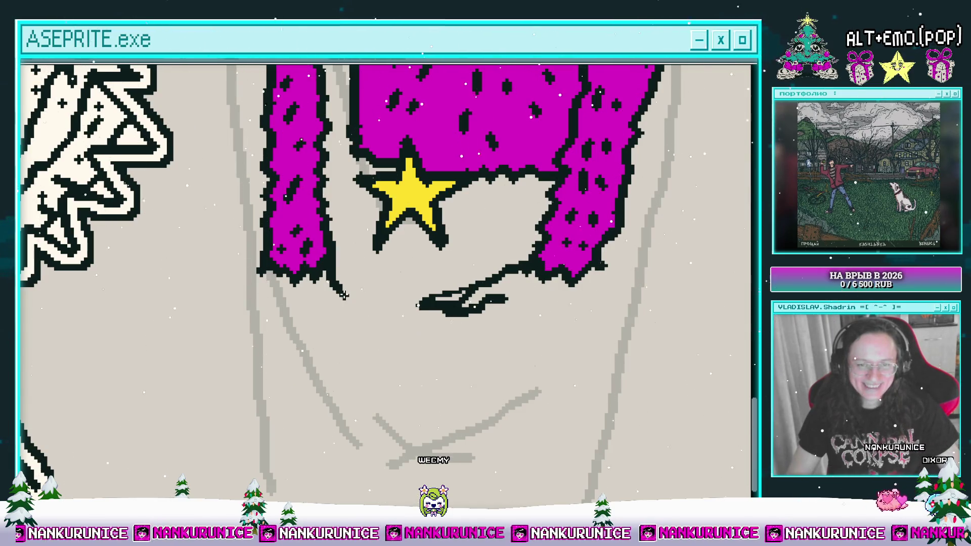
pyautogui.moveTo(376, 312)
pyautogui.mouseDown()
pyautogui.moveTo(374, 327)
pyautogui.moveTo(360, 313)
pyautogui.moveTo(369, 326)
pyautogui.moveTo(338, 316)
pyautogui.mouseUp()
pyautogui.hscroll(-2, 358, 313)
pyautogui.scroll(-2, 339, 313)
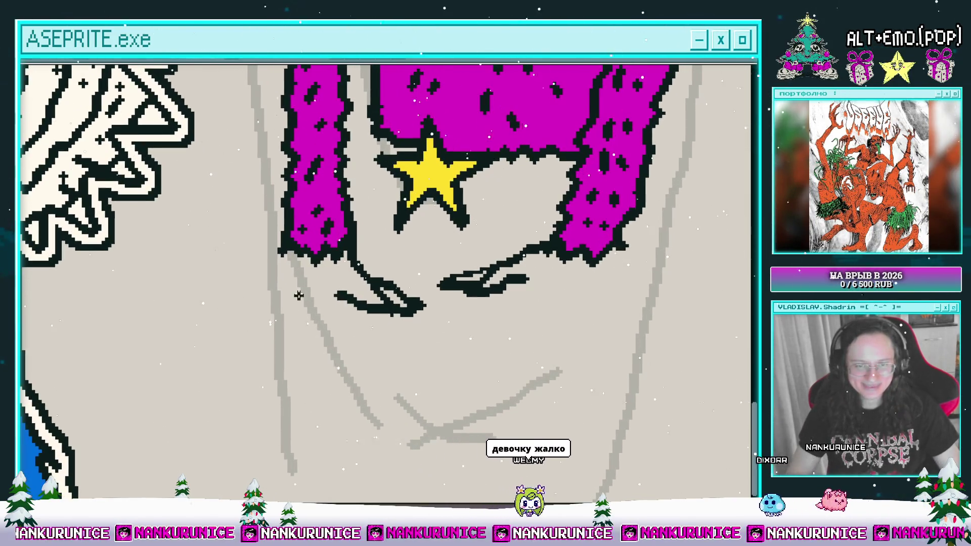
pyautogui.hscroll(4, 304, 288)
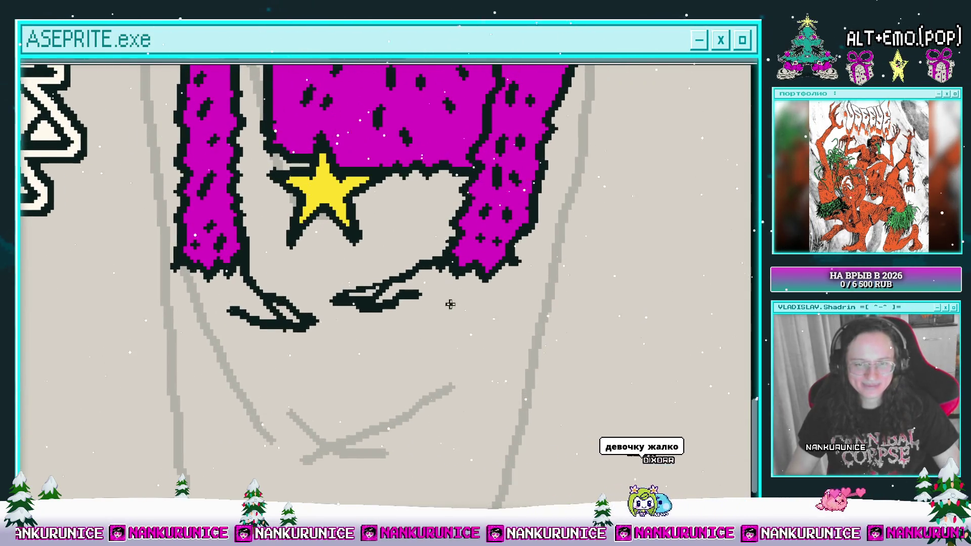
# Outline the second leg down to a looped pointed foot, connecting it up to the fur.
pyautogui.moveTo(421, 297); pyautogui.dragTo(416, 332)
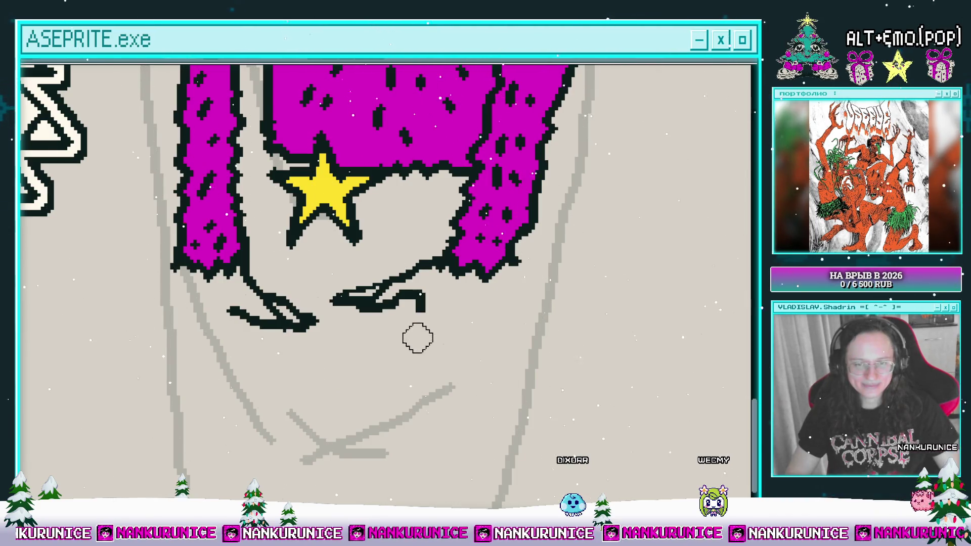
pyautogui.moveTo(385, 438)
pyautogui.mouseDown()
pyautogui.moveTo(396, 426)
pyautogui.moveTo(373, 481)
pyautogui.moveTo(401, 429)
pyautogui.moveTo(399, 448)
pyautogui.mouseUp()
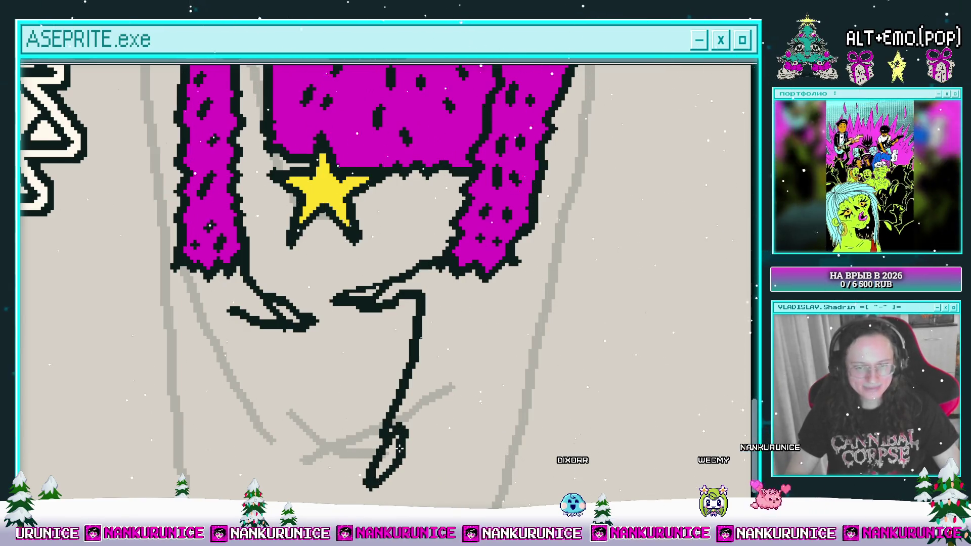
pyautogui.moveTo(425, 384); pyautogui.dragTo(444, 337)
pyautogui.moveTo(445, 338)
pyautogui.mouseDown()
pyautogui.moveTo(422, 361)
pyautogui.moveTo(452, 363)
pyautogui.mouseUp()
pyautogui.keyDown('shift'); pyautogui.click(457, 353); pyautogui.keyUp('shift')
pyautogui.moveTo(478, 305)
pyautogui.mouseDown()
pyautogui.moveTo(449, 370)
pyautogui.moveTo(456, 339)
pyautogui.moveTo(465, 351)
pyautogui.mouseUp()
pyautogui.moveTo(361, 292); pyautogui.dragTo(404, 333)
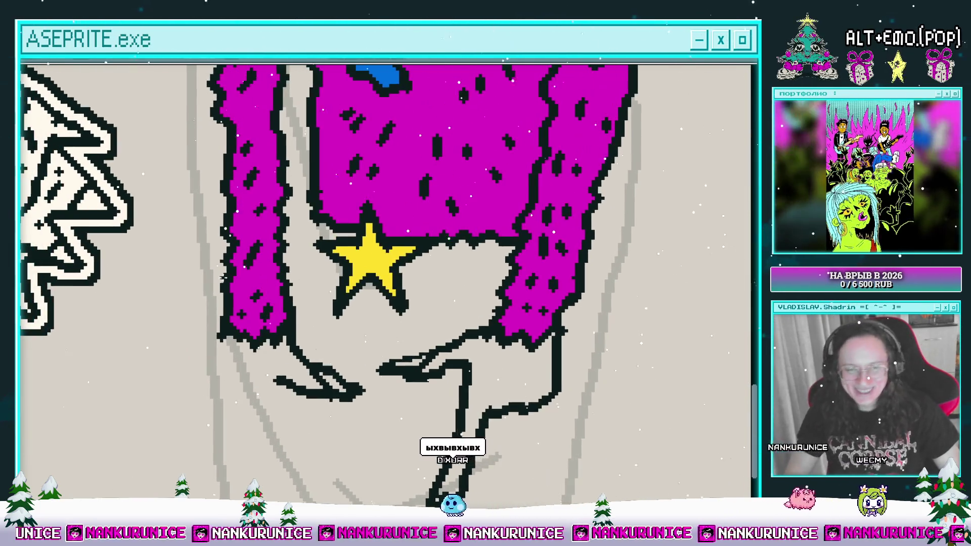
pyautogui.moveTo(302, 359); pyautogui.dragTo(314, 309)
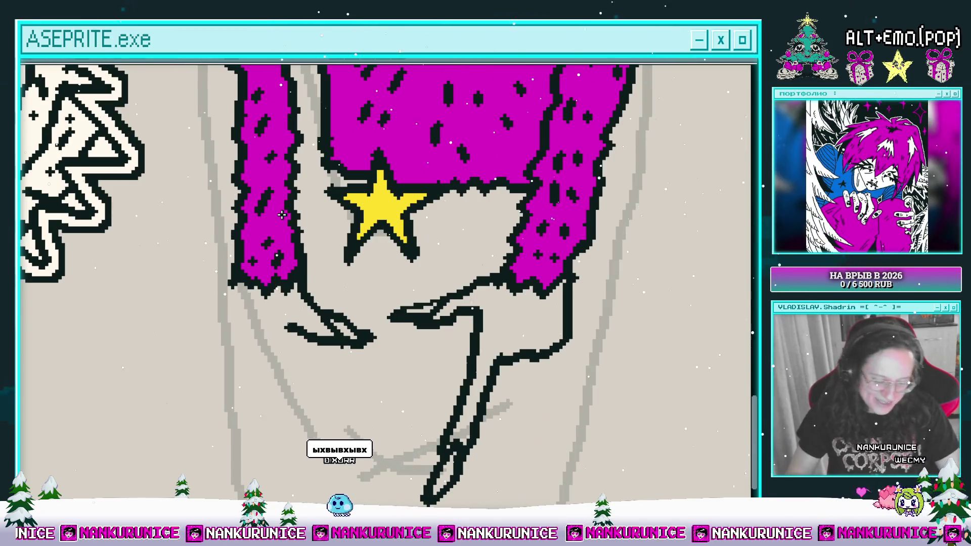
pyautogui.moveTo(334, 294); pyautogui.dragTo(368, 298)
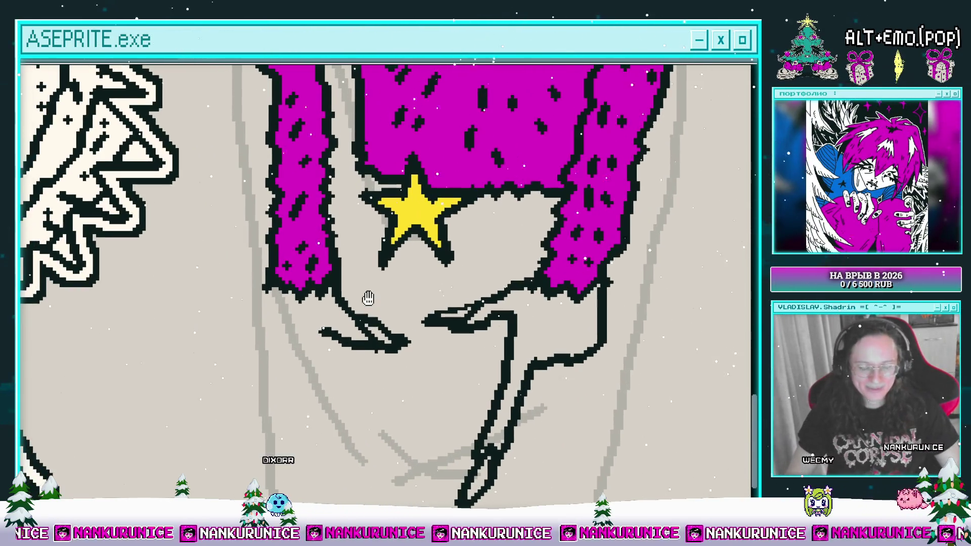
pyautogui.moveTo(346, 251); pyautogui.dragTo(311, 236)
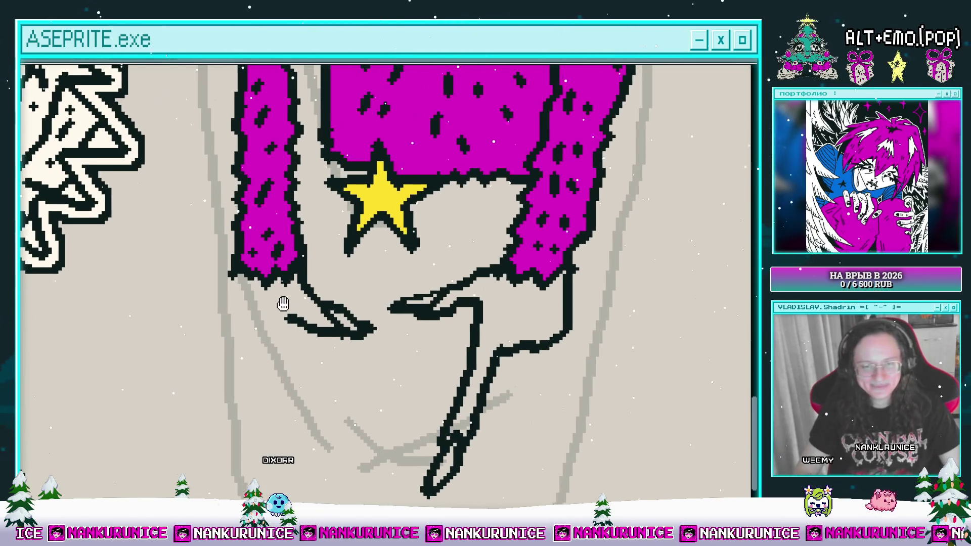
# Zoom in and out around the new legs to inspect them.
pyautogui.scroll(2, 417, 333)
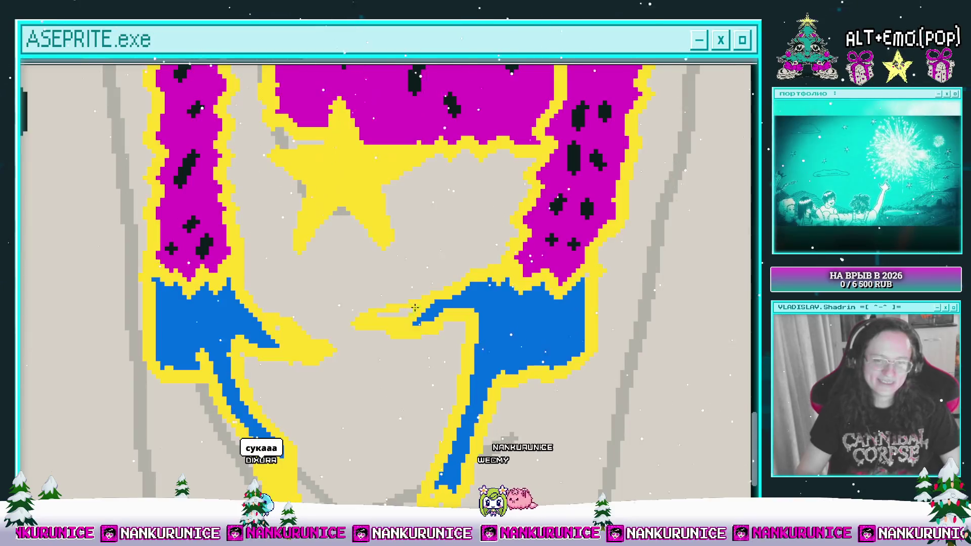
pyautogui.scroll(-1, 444, 297)
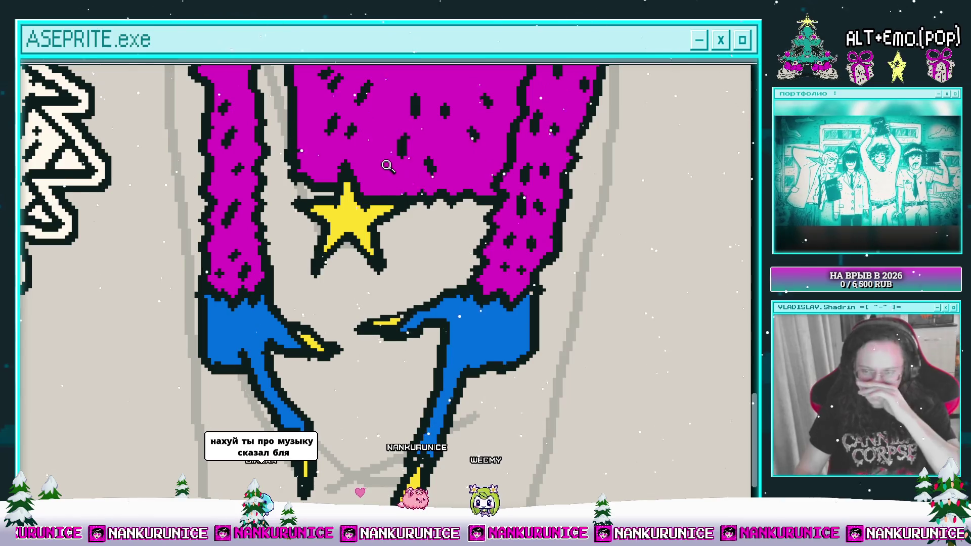
pyautogui.scroll(-1, 405, 216)
pyautogui.scroll(1, 412, 304)
pyautogui.scroll(2, 400, 278)
pyautogui.scroll(1, 358, 282)
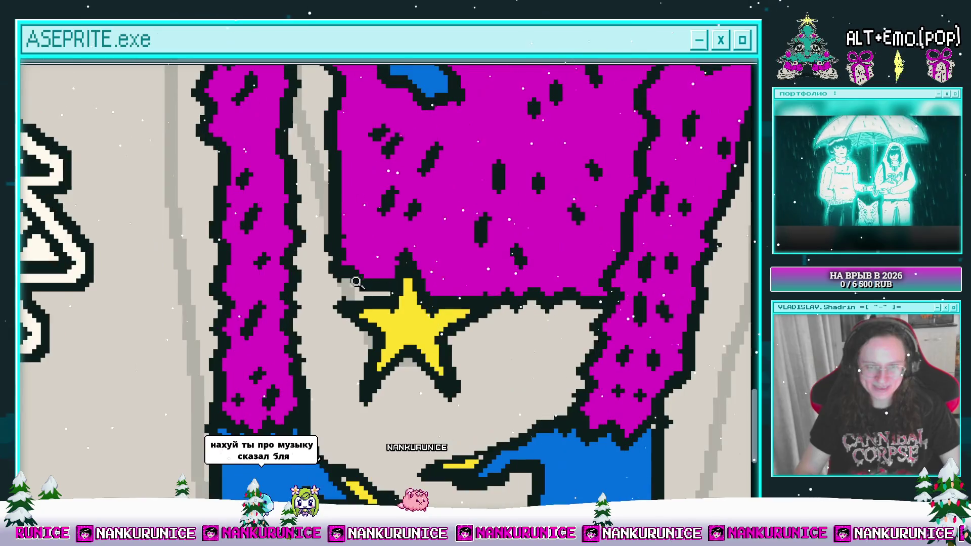
pyautogui.scroll(-2, 355, 299)
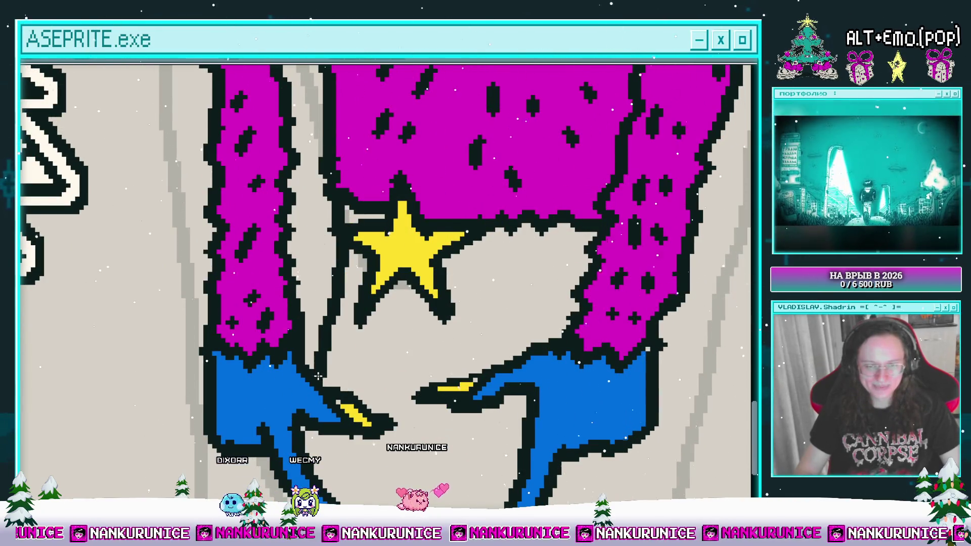
pyautogui.scroll(-4, 346, 306)
pyautogui.scroll(2, 410, 302)
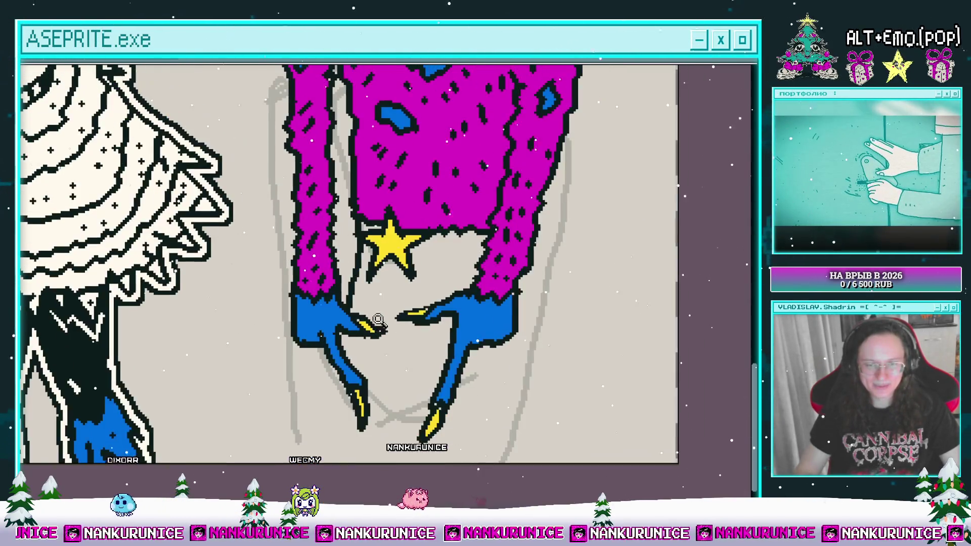
pyautogui.scroll(-2, 396, 286)
pyautogui.scroll(4, 330, 289)
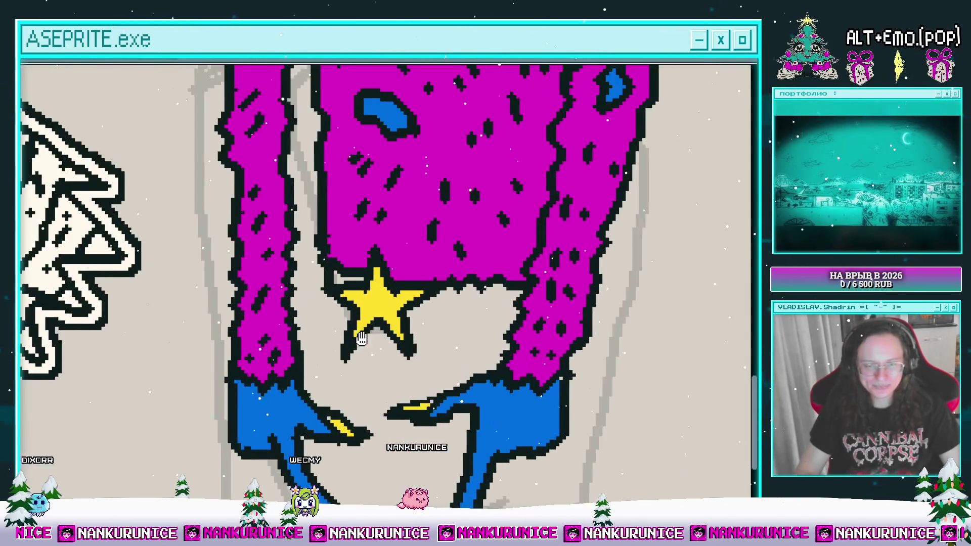
pyautogui.scroll(-1, 426, 286)
pyautogui.scroll(1, 457, 277)
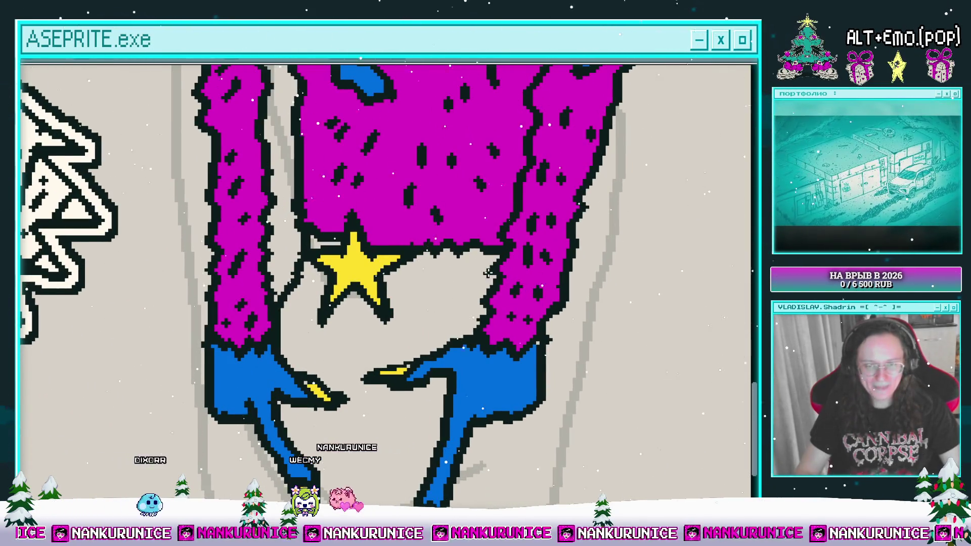
pyautogui.scroll(-1, 480, 268)
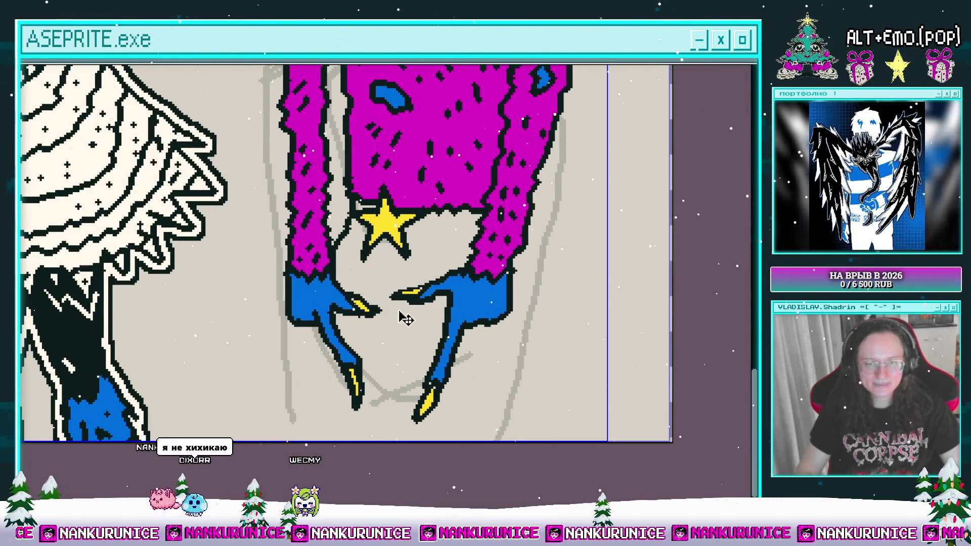
# Open the command search and close it without running anything.
pyautogui.hotkey('ctrl', 'space')
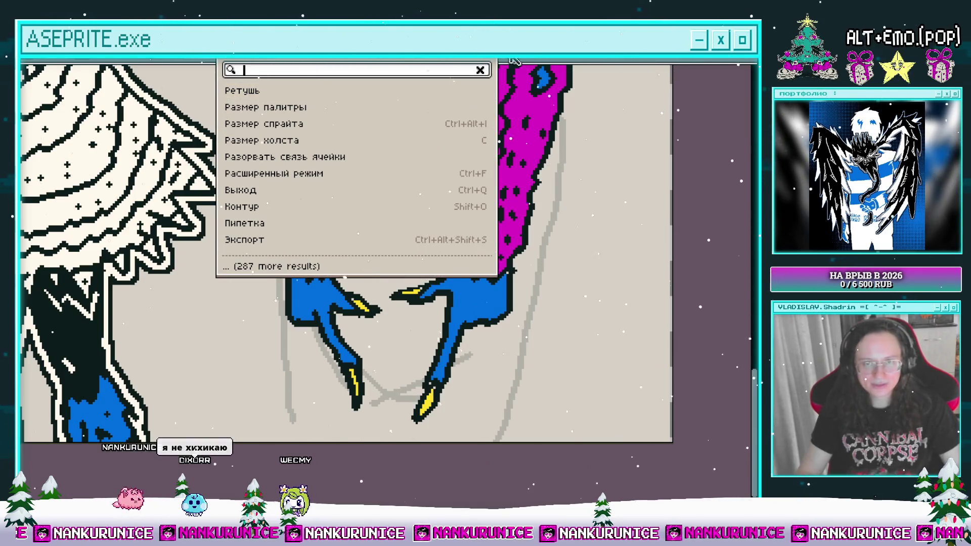
pyautogui.press('Escape')
pyautogui.scroll(2, 400, 263)
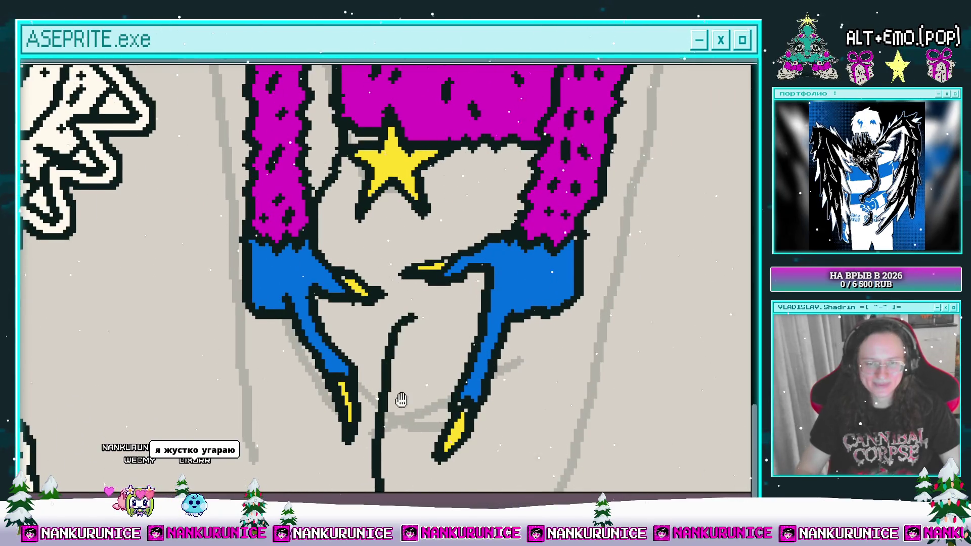
# Draw black outlines from the horned character's legs down to the canvas bottom.
pyautogui.scroll(-2, 389, 364)
pyautogui.moveTo(295, 294); pyautogui.dragTo(323, 458)
pyautogui.moveTo(323, 418); pyautogui.dragTo(252, 368)
pyautogui.moveTo(545, 232)
pyautogui.mouseDown()
pyautogui.moveTo(498, 323)
pyautogui.moveTo(483, 407)
pyautogui.mouseUp()
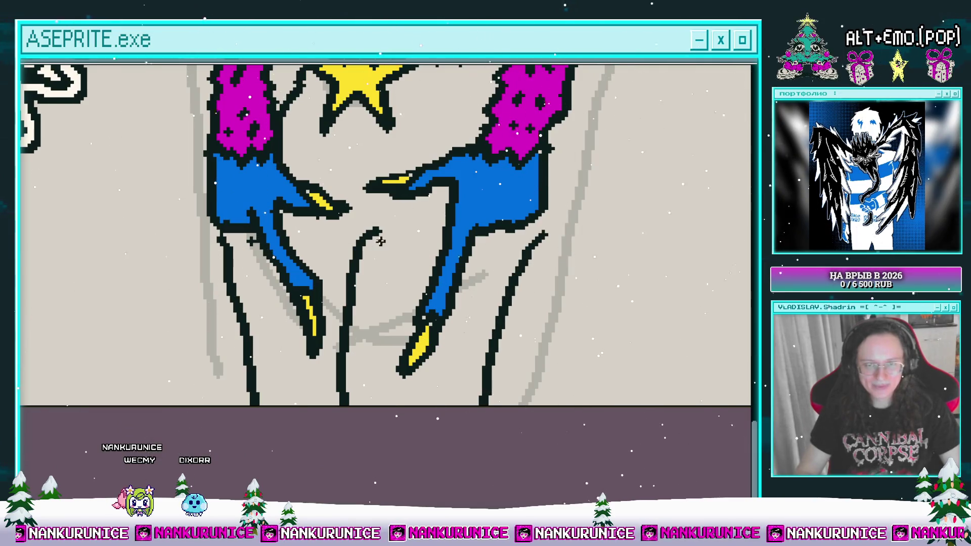
pyautogui.moveTo(394, 277); pyautogui.dragTo(392, 407)
# Fill the gaps beside and between the legs solid black with the Paint Bucket.
pyautogui.scroll(4, 455, 374)
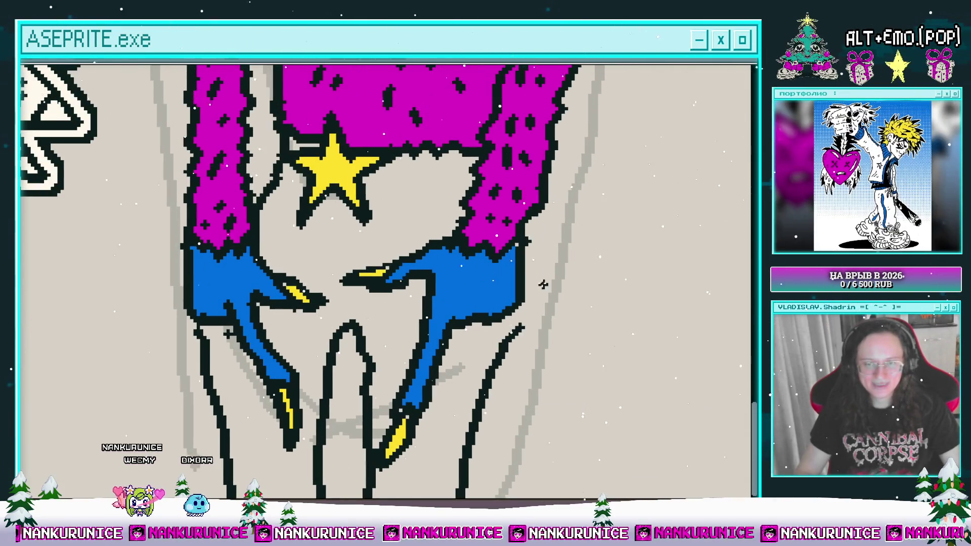
pyautogui.scroll(-4, 500, 354)
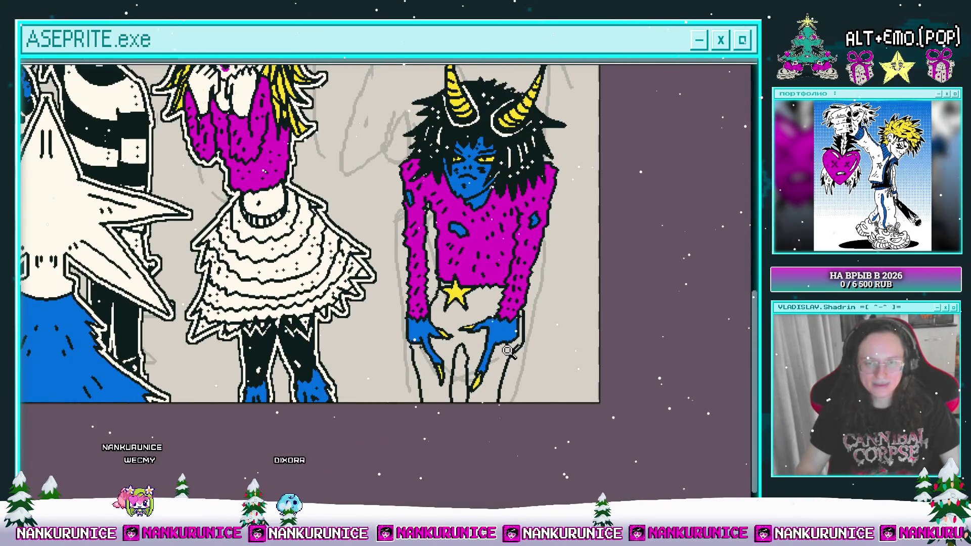
pyautogui.click(506, 351)
pyautogui.click(458, 354)
pyautogui.scroll(2, 458, 354)
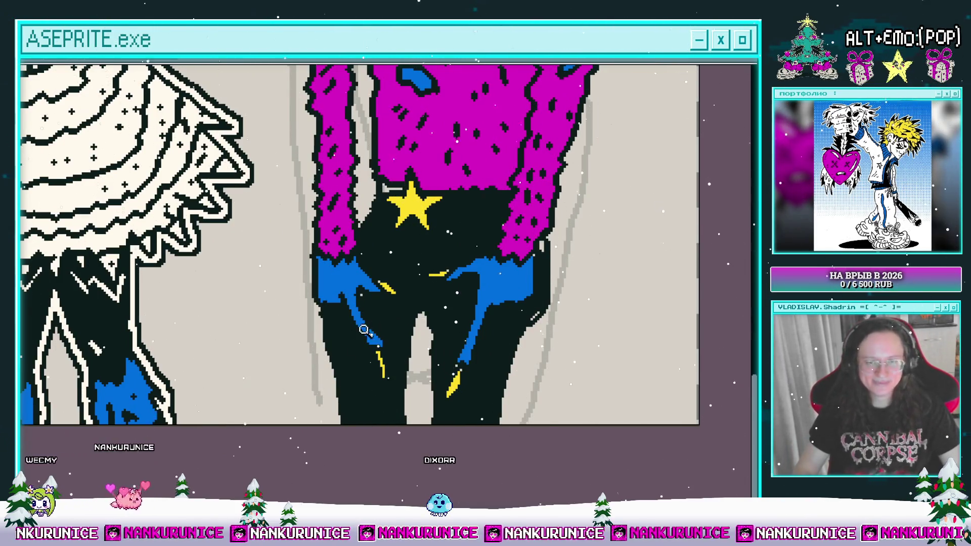
# Draw a white highlight hooking from the leg bottom up toward the star, thinning it with dark pixels.
pyautogui.scroll(2, 368, 319)
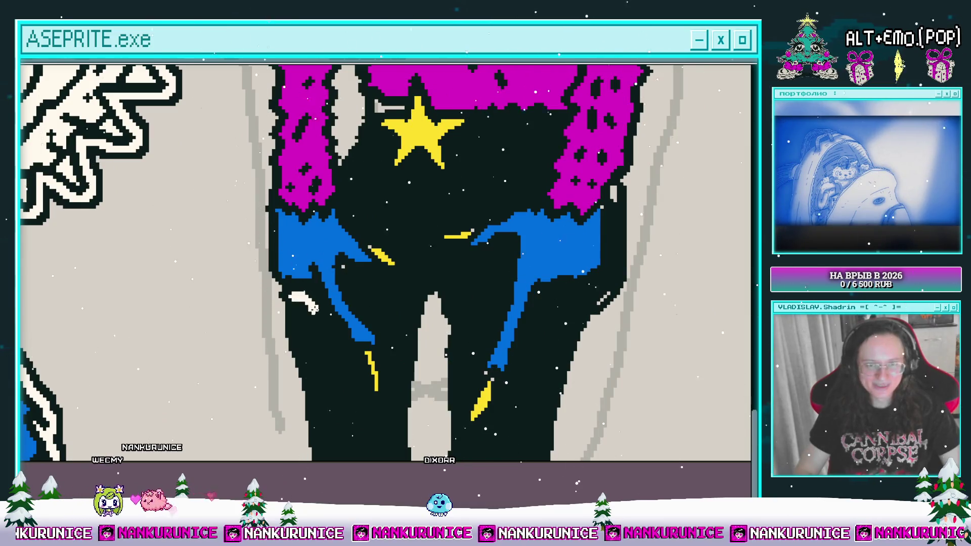
pyautogui.moveTo(373, 405); pyautogui.dragTo(385, 389)
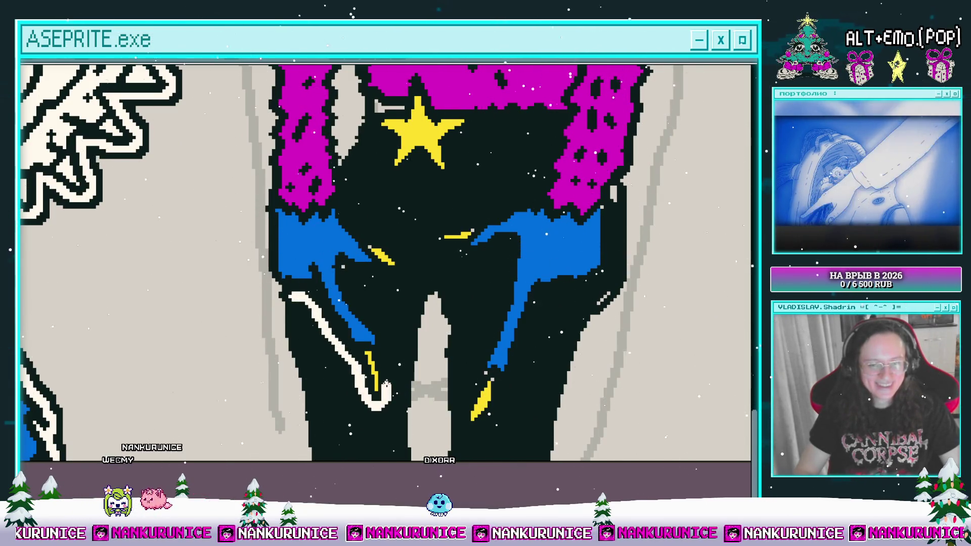
pyautogui.moveTo(404, 247)
pyautogui.mouseDown()
pyautogui.moveTo(360, 215)
pyautogui.moveTo(352, 177)
pyautogui.mouseUp()
pyautogui.scroll(2, 322, 272)
pyautogui.moveTo(323, 272)
pyautogui.mouseDown()
pyautogui.moveTo(322, 240)
pyautogui.moveTo(346, 331)
pyautogui.mouseUp()
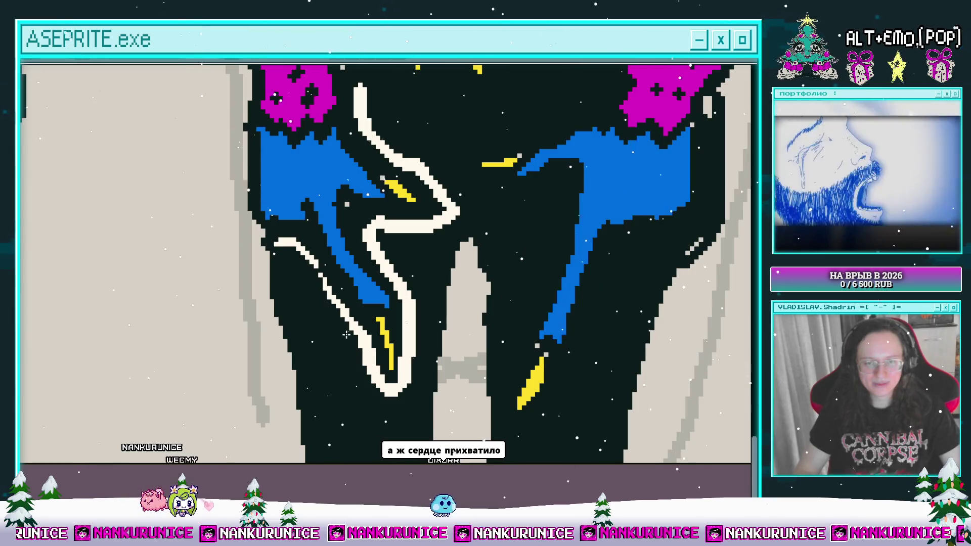
pyautogui.moveTo(390, 388); pyautogui.dragTo(397, 264)
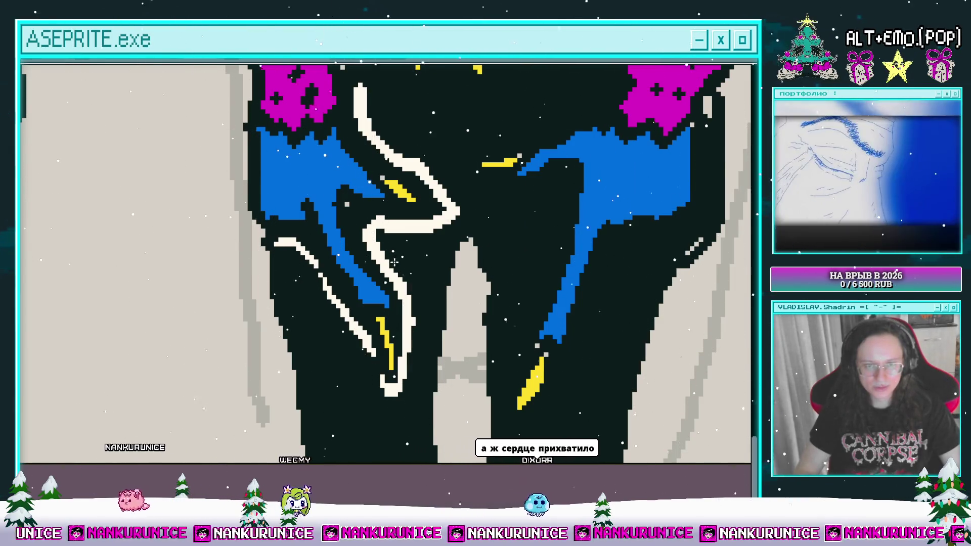
pyautogui.scroll(-2, 397, 264)
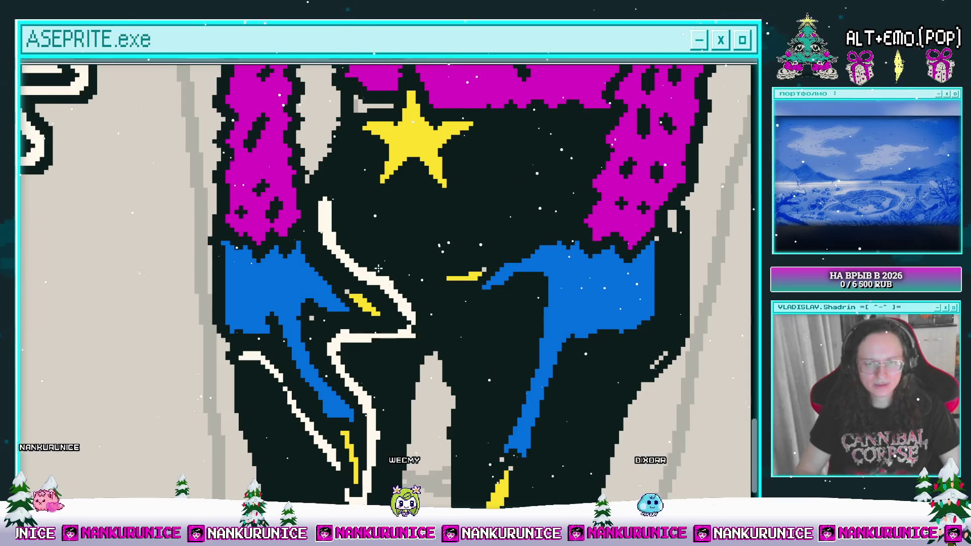
pyautogui.moveTo(332, 235)
pyautogui.mouseDown()
pyautogui.moveTo(324, 195)
pyautogui.moveTo(292, 277)
pyautogui.moveTo(327, 253)
pyautogui.moveTo(356, 283)
pyautogui.moveTo(417, 300)
pyautogui.moveTo(434, 245)
pyautogui.moveTo(464, 221)
pyautogui.moveTo(434, 231)
pyautogui.mouseUp()
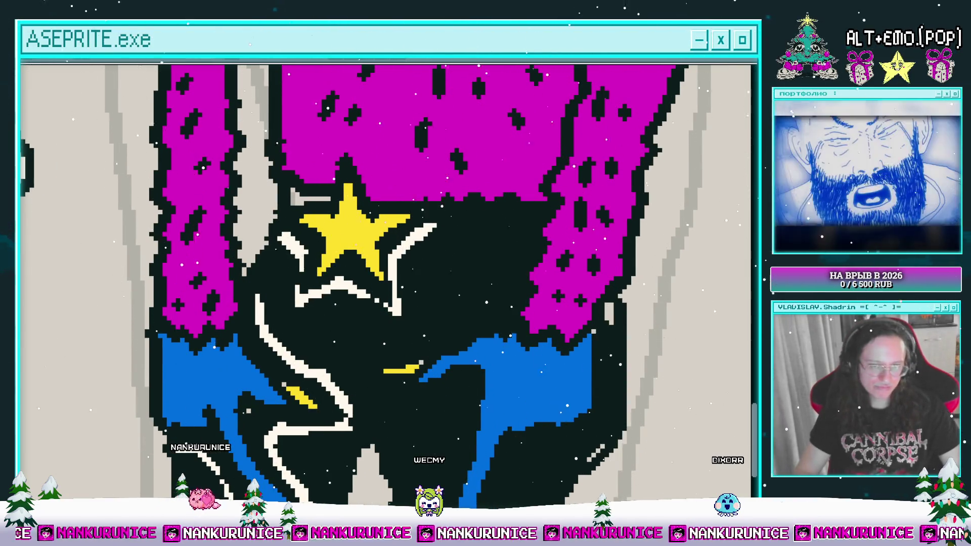
# Add a new white line running down and left from the curve's end.
pyautogui.hscroll(2, 427, 244)
pyautogui.moveTo(465, 228); pyautogui.dragTo(479, 208)
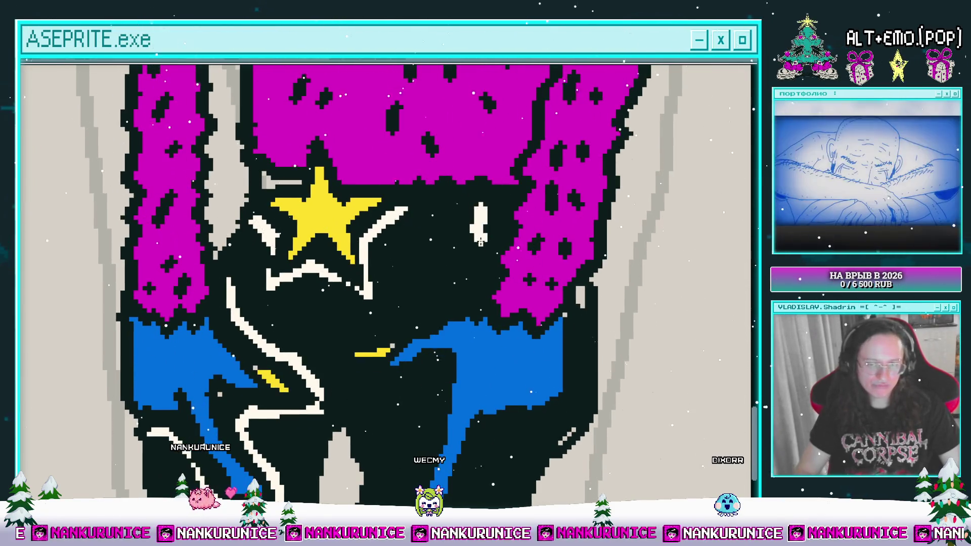
pyautogui.moveTo(382, 323)
pyautogui.mouseDown()
pyautogui.moveTo(326, 334)
pyautogui.moveTo(328, 364)
pyautogui.mouseUp()
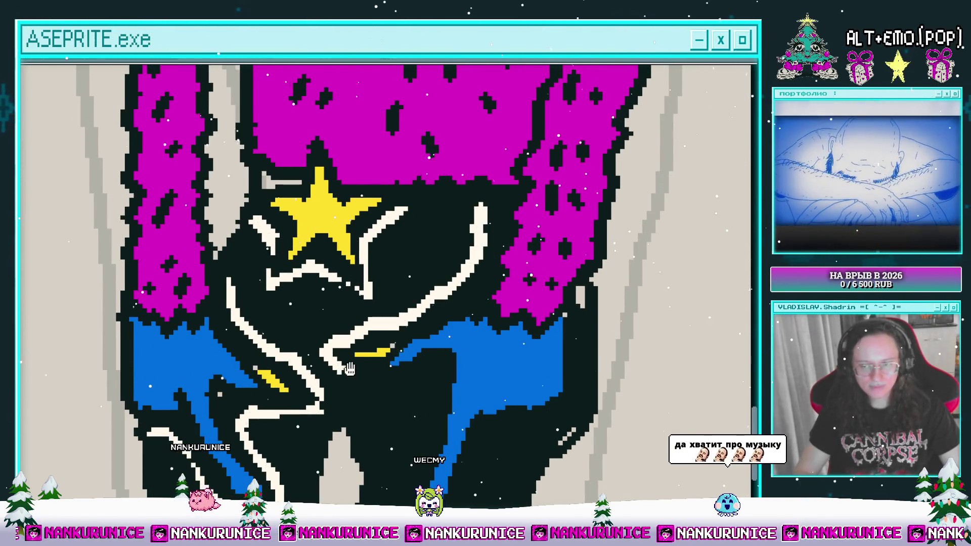
pyautogui.scroll(-2, 328, 364)
pyautogui.moveTo(326, 326)
pyautogui.mouseDown()
pyautogui.moveTo(419, 365)
pyautogui.moveTo(399, 424)
pyautogui.mouseUp()
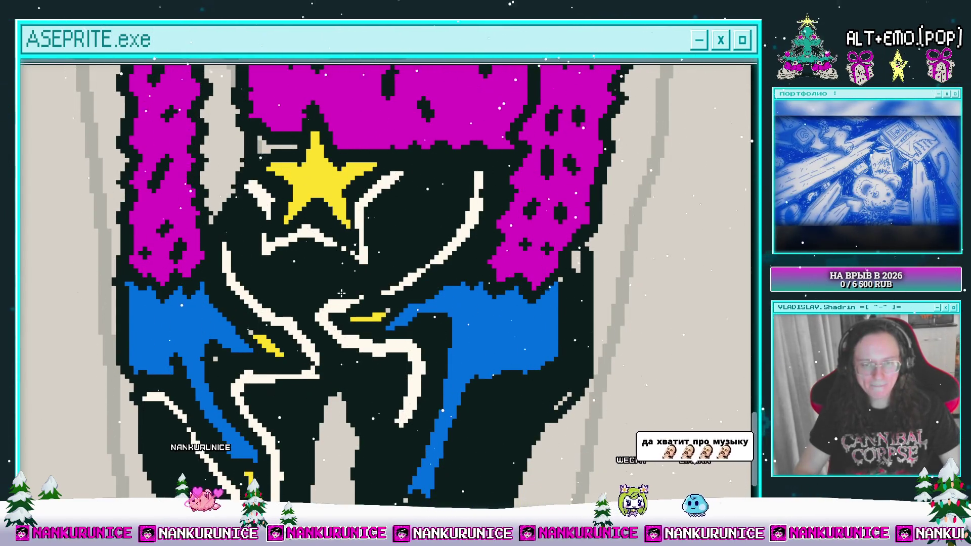
# Draw a long white highlight up the right leg, then zoom out to see the figures.
pyautogui.moveTo(363, 346)
pyautogui.mouseDown()
pyautogui.moveTo(369, 273)
pyautogui.moveTo(396, 354)
pyautogui.moveTo(383, 399)
pyautogui.moveTo(375, 378)
pyautogui.mouseUp()
pyautogui.scroll(-3, 408, 276)
pyautogui.moveTo(365, 424)
pyautogui.mouseDown()
pyautogui.moveTo(426, 357)
pyautogui.moveTo(473, 251)
pyautogui.mouseUp()
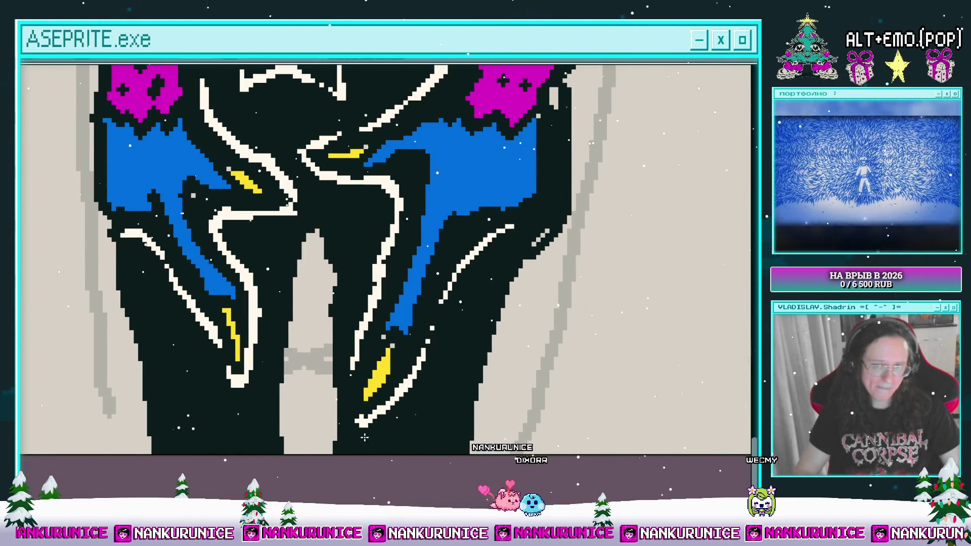
pyautogui.moveTo(369, 429); pyautogui.dragTo(419, 368)
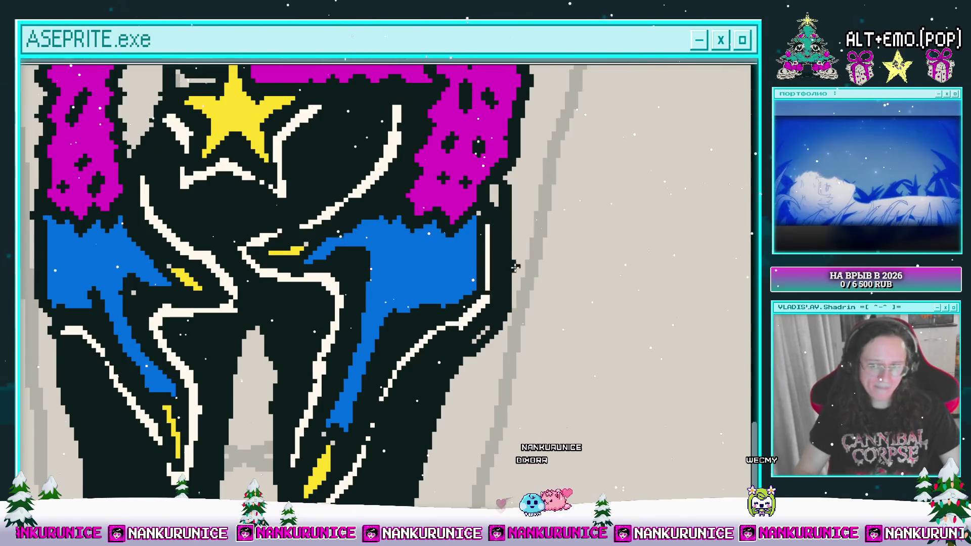
pyautogui.scroll(-3, 511, 272)
pyautogui.moveTo(425, 242); pyautogui.dragTo(423, 321)
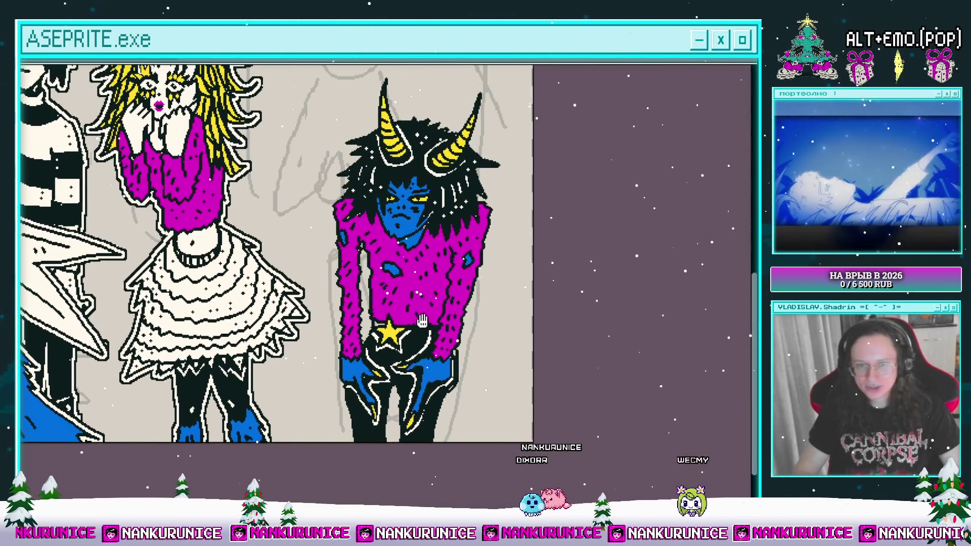
# Open the Outline effect settings with Shift+O and dismiss them without applying.
pyautogui.scroll(-3, 494, 286)
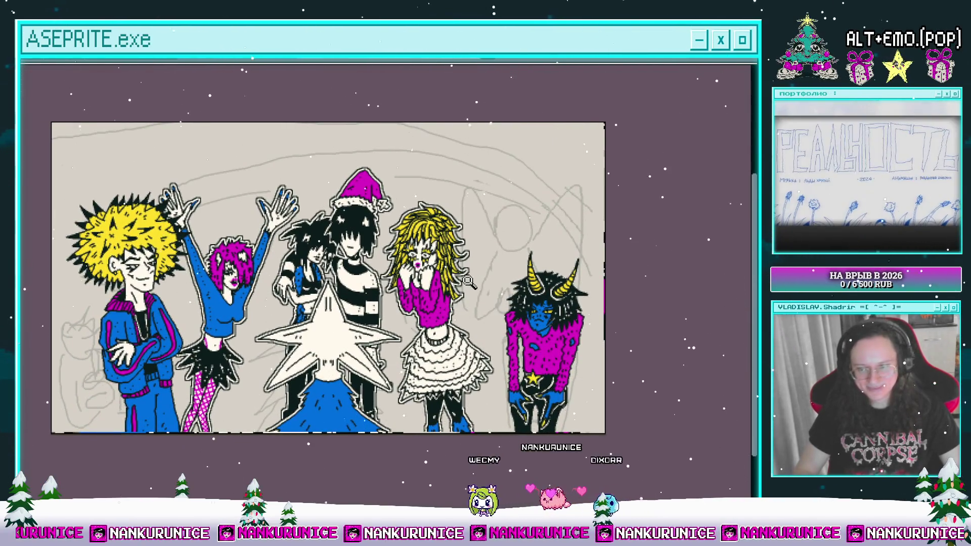
pyautogui.scroll(2, 501, 354)
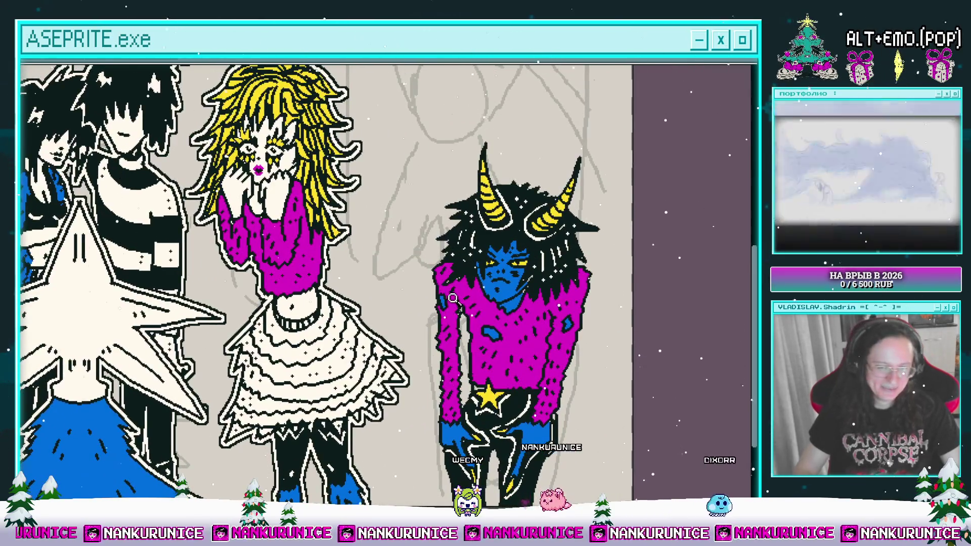
pyautogui.scroll(1, 453, 299)
pyautogui.scroll(-4, 462, 312)
pyautogui.hotkey('shift', 'o')
pyautogui.press('Return')
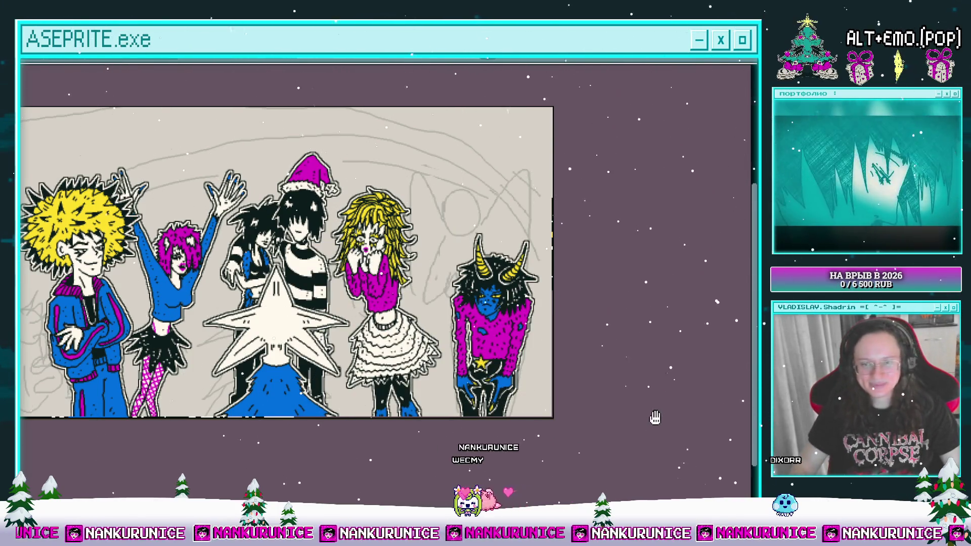
# Move the selected demon figure slightly right and down, then deselect with Ctrl+D.
pyautogui.moveTo(655, 419); pyautogui.dragTo(622, 428)
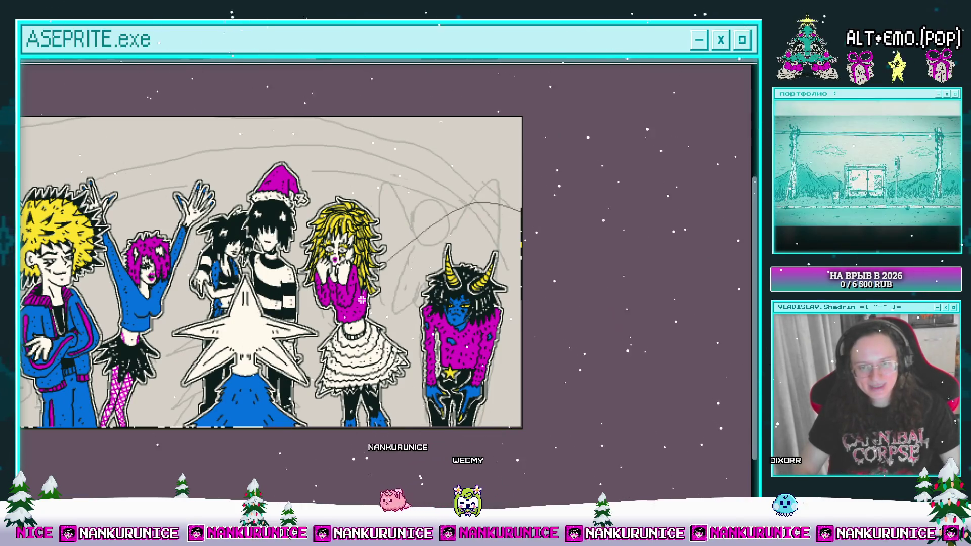
pyautogui.moveTo(461, 347); pyautogui.dragTo(504, 349)
pyautogui.hotkey('ctrl', 'd')
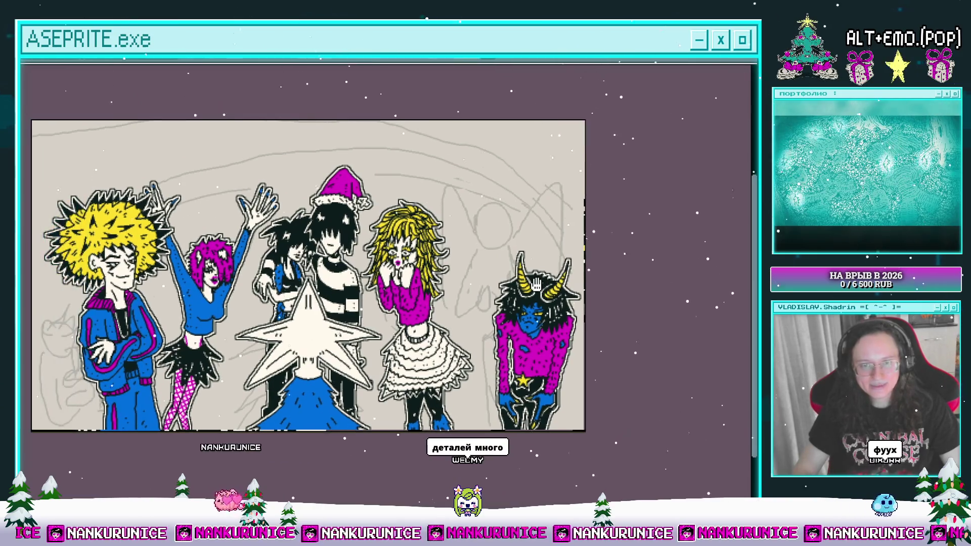
pyautogui.scroll(-1, 485, 348)
pyautogui.moveTo(504, 302); pyautogui.dragTo(492, 312)
pyautogui.scroll(1, 369, 289)
# Show the timeline, switch to the next layer down, and hide the timeline again.
pyautogui.press('Tab')
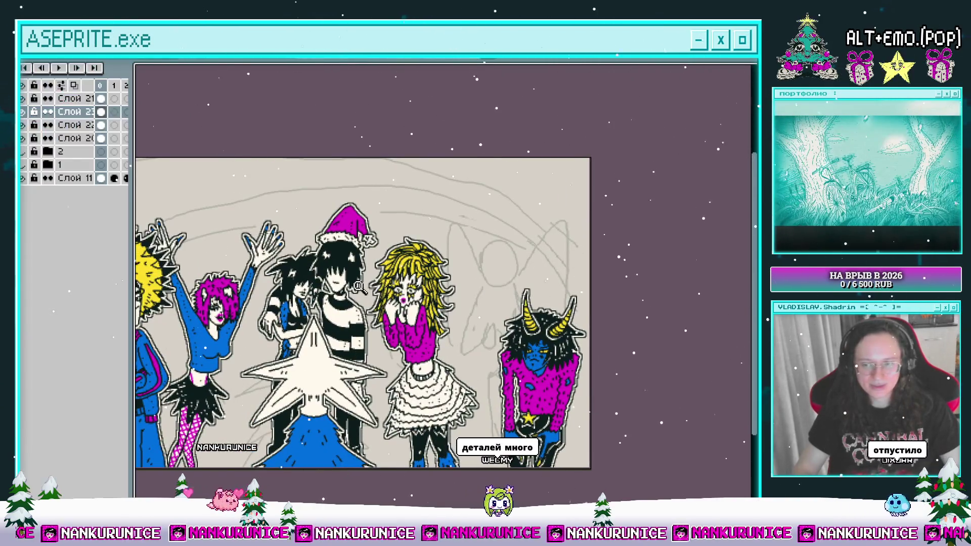
pyautogui.click(102, 125)
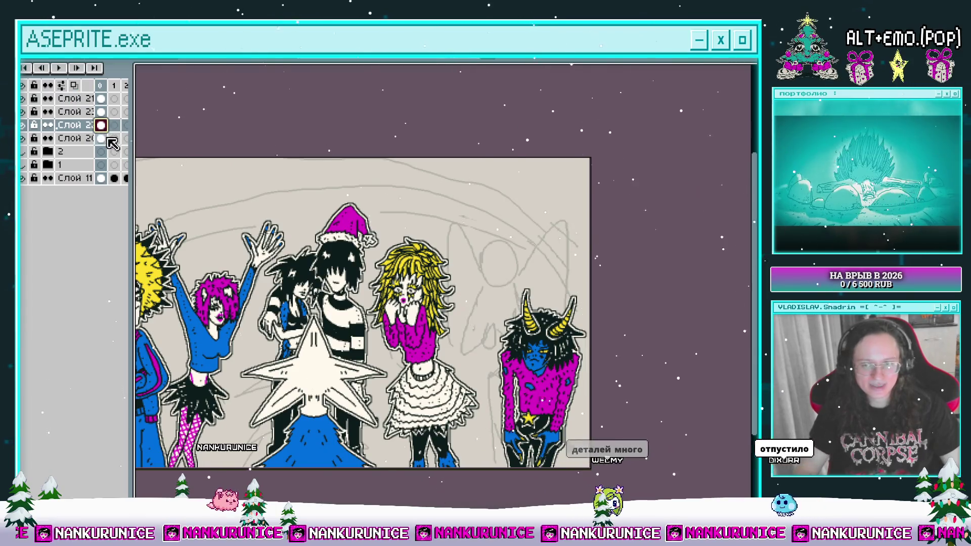
pyautogui.press('Tab')
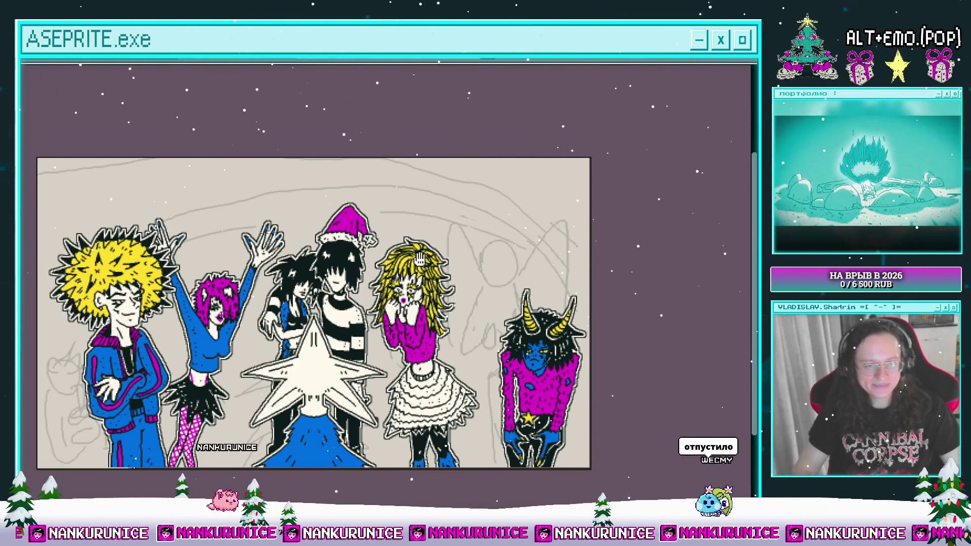
pyautogui.moveTo(429, 289); pyautogui.dragTo(420, 292)
pyautogui.scroll(2, 420, 292)
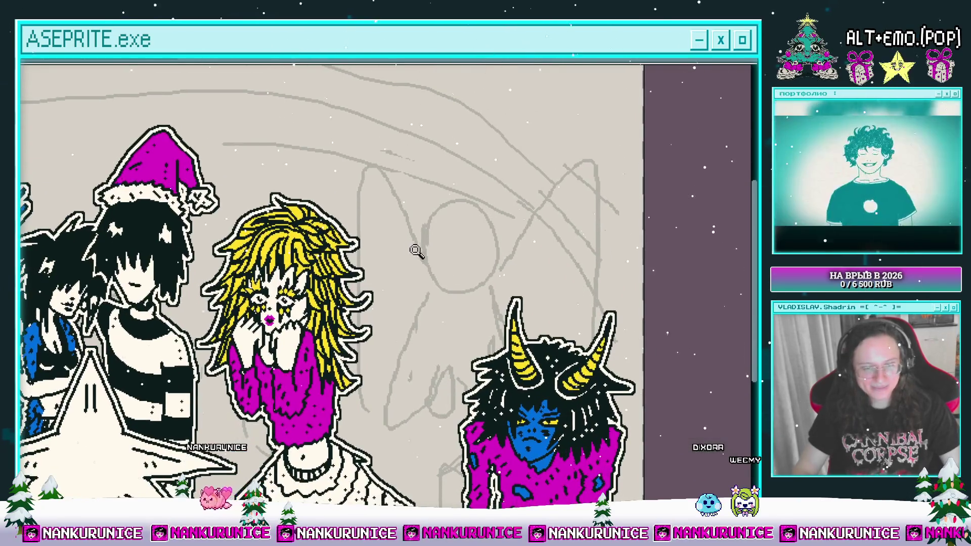
pyautogui.moveTo(418, 254); pyautogui.dragTo(397, 281)
pyautogui.scroll(2, 396, 256)
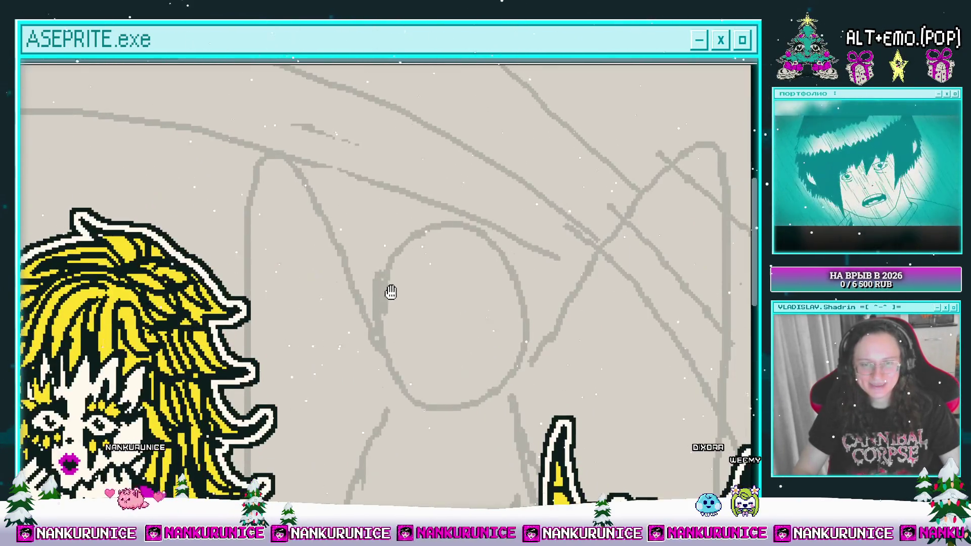
pyautogui.moveTo(385, 227); pyautogui.dragTo(382, 243)
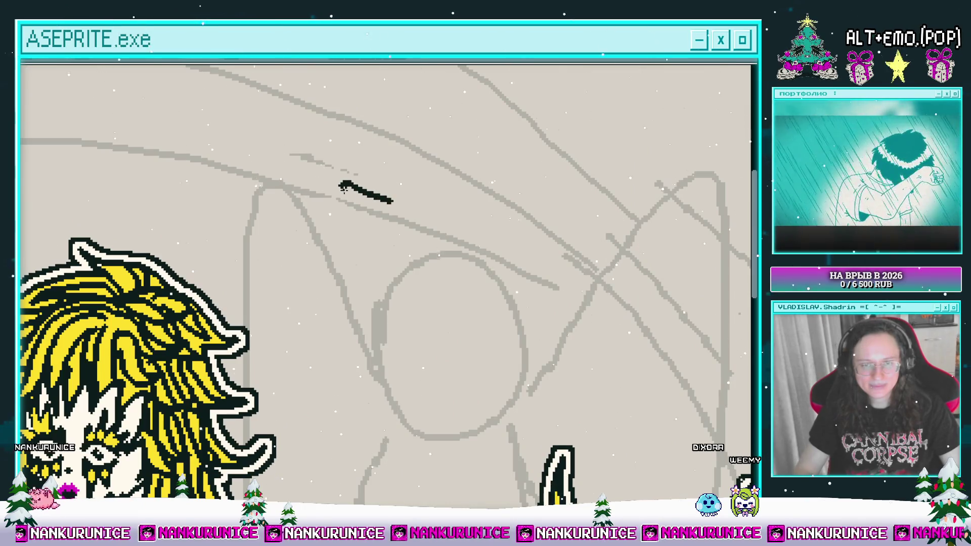
pyautogui.moveTo(353, 208)
pyautogui.mouseDown()
pyautogui.moveTo(244, 259)
pyautogui.moveTo(298, 255)
pyautogui.moveTo(248, 333)
pyautogui.moveTo(271, 318)
pyautogui.mouseUp()
pyautogui.moveTo(318, 304); pyautogui.dragTo(283, 279)
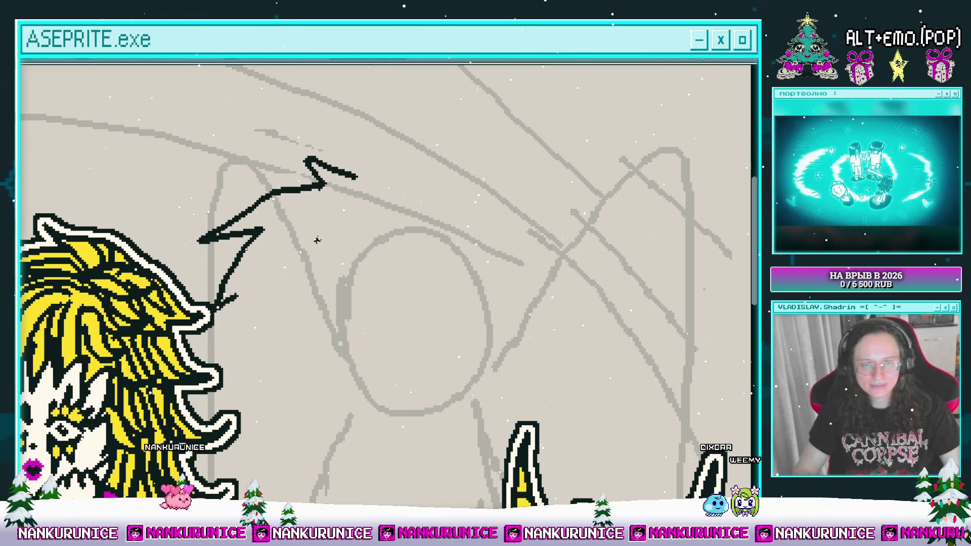
pyautogui.hotkey('ctrl', 'alt', 'c')
pyautogui.press('Escape')
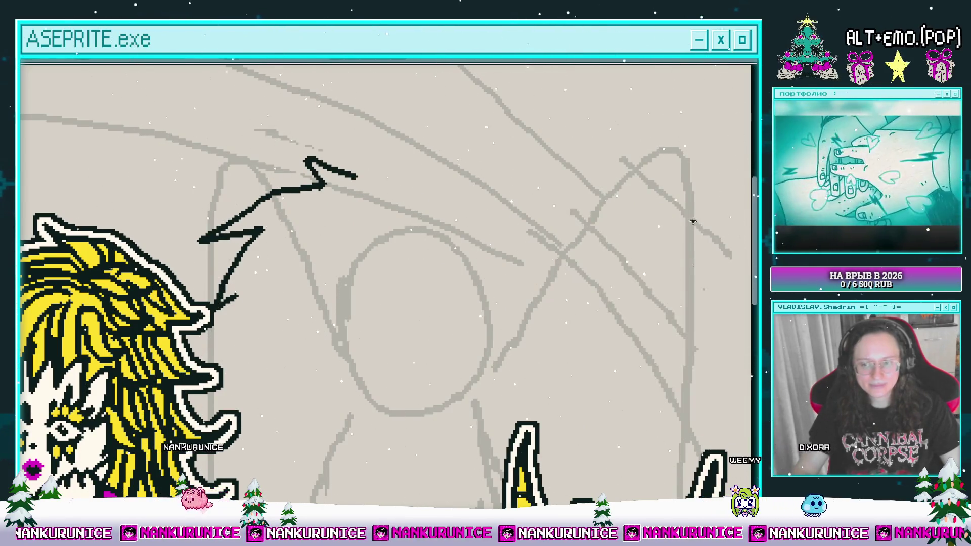
pyautogui.hotkey('ctrl', 'z')
pyautogui.hotkey('ctrl', 'z')
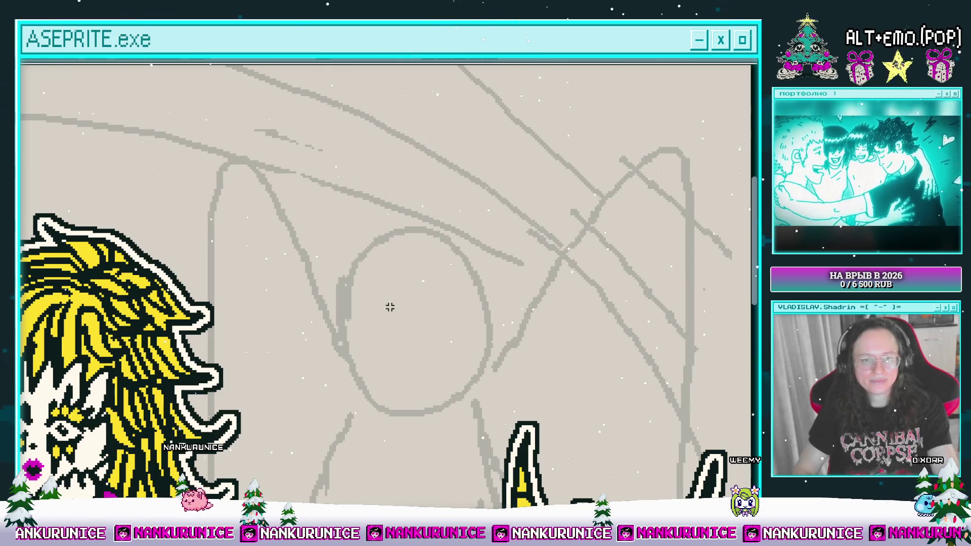
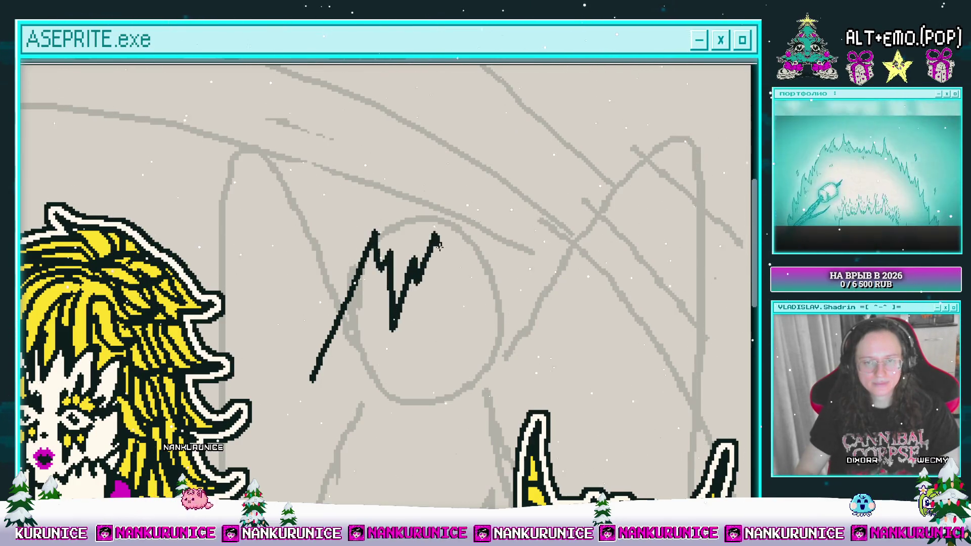
# Ink the zigzag hair fringe outline over the grey head sketch.
pyautogui.moveTo(475, 272); pyautogui.dragTo(484, 315)
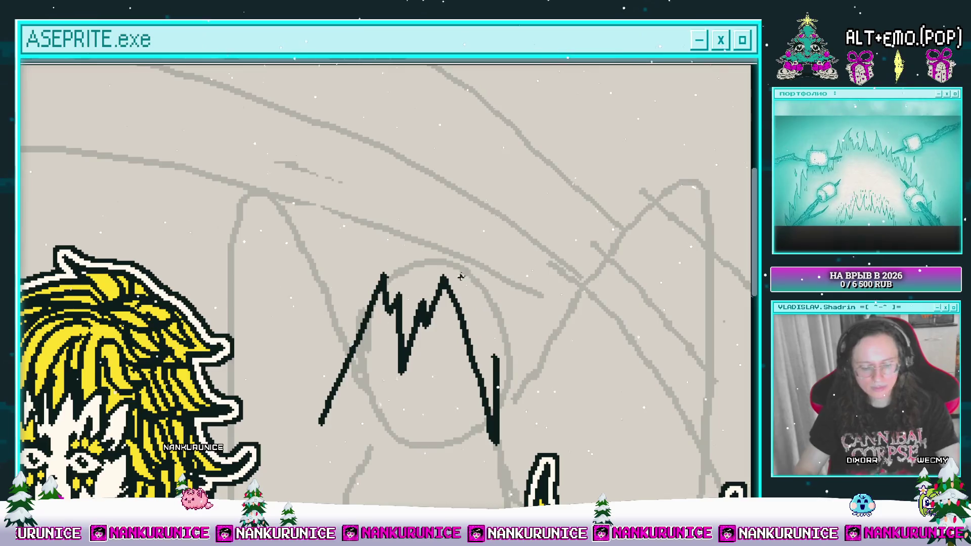
pyautogui.moveTo(399, 249); pyautogui.dragTo(423, 264)
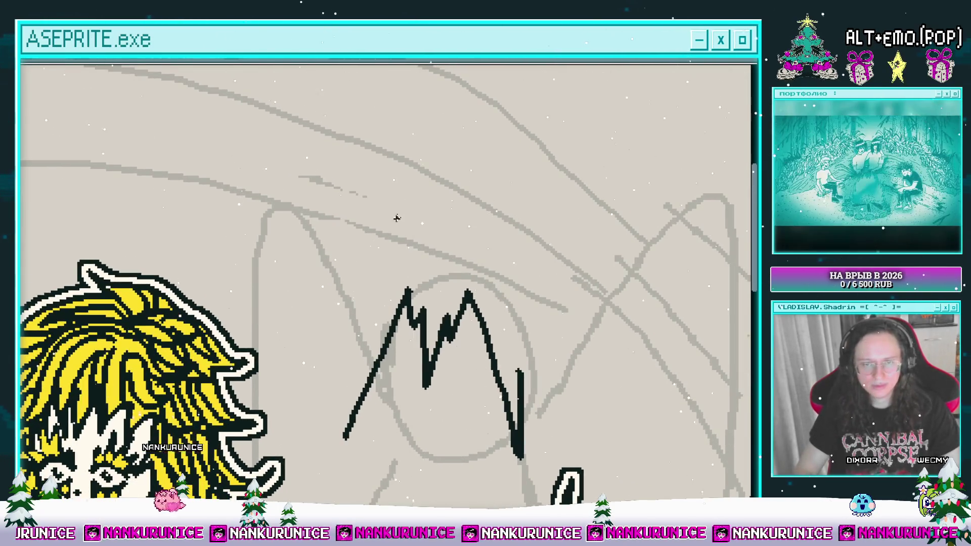
pyautogui.moveTo(408, 196)
pyautogui.mouseDown()
pyautogui.moveTo(324, 198)
pyautogui.moveTo(255, 273)
pyautogui.moveTo(255, 349)
pyautogui.moveTo(316, 468)
pyautogui.moveTo(346, 431)
pyautogui.mouseUp()
pyautogui.scroll(-2, 384, 380)
pyautogui.press('Tab')
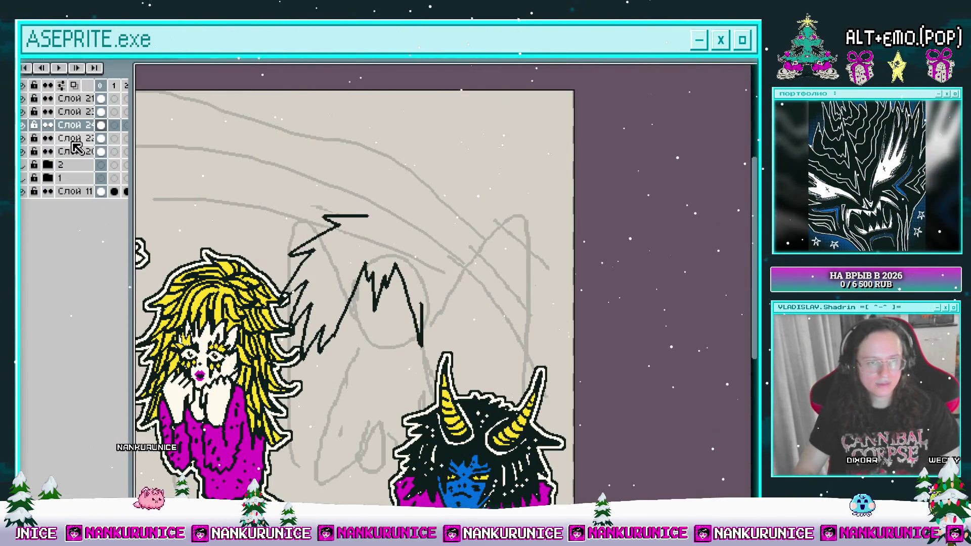
# Hide and re-show the blonde girl's layer to check the hair sketch up close.
pyautogui.click(23, 138)
pyautogui.click(22, 138)
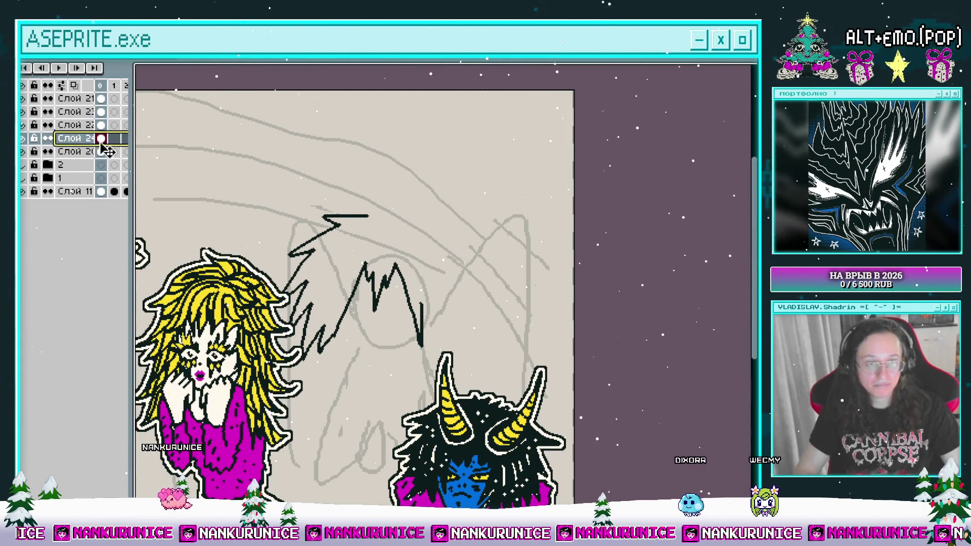
pyautogui.press('Tab')
pyautogui.moveTo(347, 283)
pyautogui.mouseDown()
pyautogui.moveTo(345, 274)
pyautogui.moveTo(326, 294)
pyautogui.mouseUp()
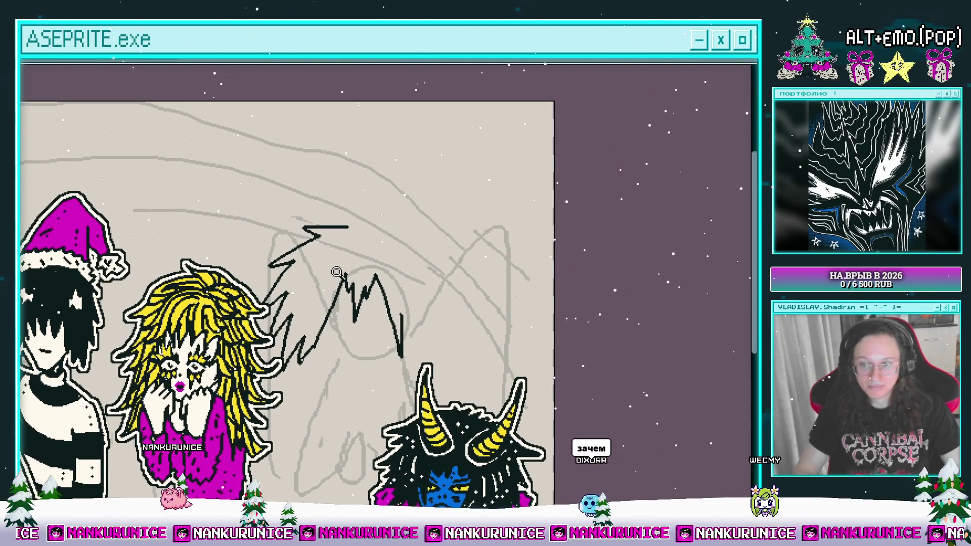
pyautogui.click(355, 260)
pyautogui.click(362, 253)
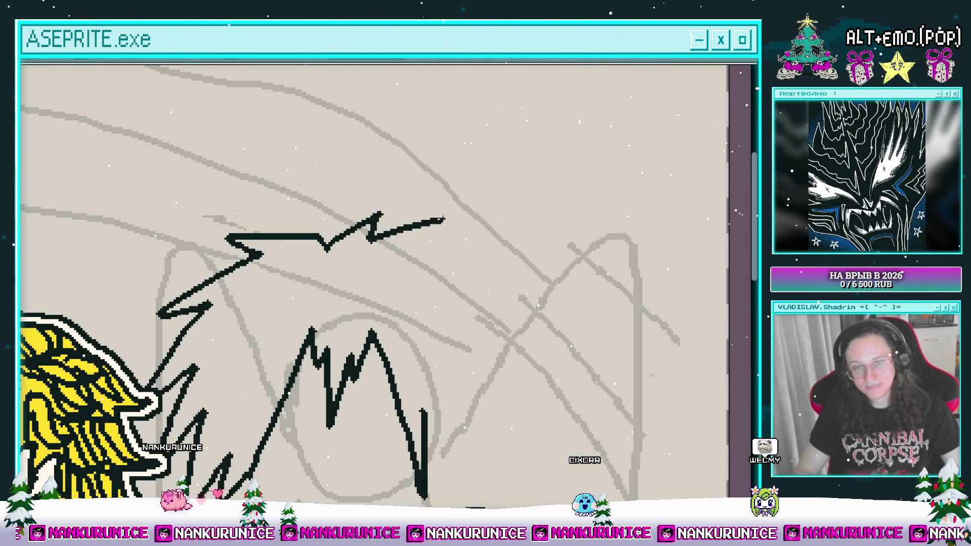
# Draw another spiky hair strand outline, redoing it with a longer spike.
pyautogui.moveTo(443, 266)
pyautogui.mouseDown()
pyautogui.moveTo(404, 254)
pyautogui.moveTo(387, 230)
pyautogui.mouseUp()
pyautogui.moveTo(475, 301)
pyautogui.mouseDown()
pyautogui.moveTo(405, 277)
pyautogui.moveTo(420, 295)
pyautogui.moveTo(433, 198)
pyautogui.moveTo(430, 243)
pyautogui.moveTo(455, 299)
pyautogui.moveTo(395, 304)
pyautogui.moveTo(435, 377)
pyautogui.mouseUp()
pyautogui.scroll(5, 364, 286)
pyautogui.hscroll(-5, 364, 287)
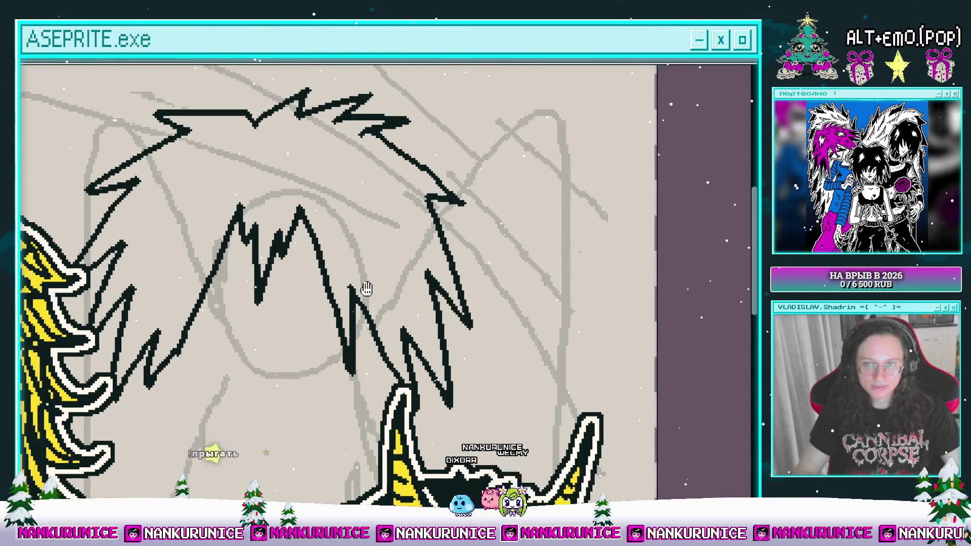
pyautogui.moveTo(268, 273)
pyautogui.mouseDown()
pyautogui.moveTo(257, 360)
pyautogui.moveTo(296, 295)
pyautogui.moveTo(284, 277)
pyautogui.moveTo(254, 301)
pyautogui.moveTo(268, 351)
pyautogui.mouseUp()
pyautogui.hotkey('ctrl', 'z')
pyautogui.moveTo(268, 351)
pyautogui.mouseDown()
pyautogui.moveTo(314, 276)
pyautogui.moveTo(278, 261)
pyautogui.mouseUp()
# Bucket-fill both hair highlight patches white and the rest of the hair magenta.
pyautogui.click(286, 303)
pyautogui.hscroll(2, 354, 283)
pyautogui.scroll(1, 354, 283)
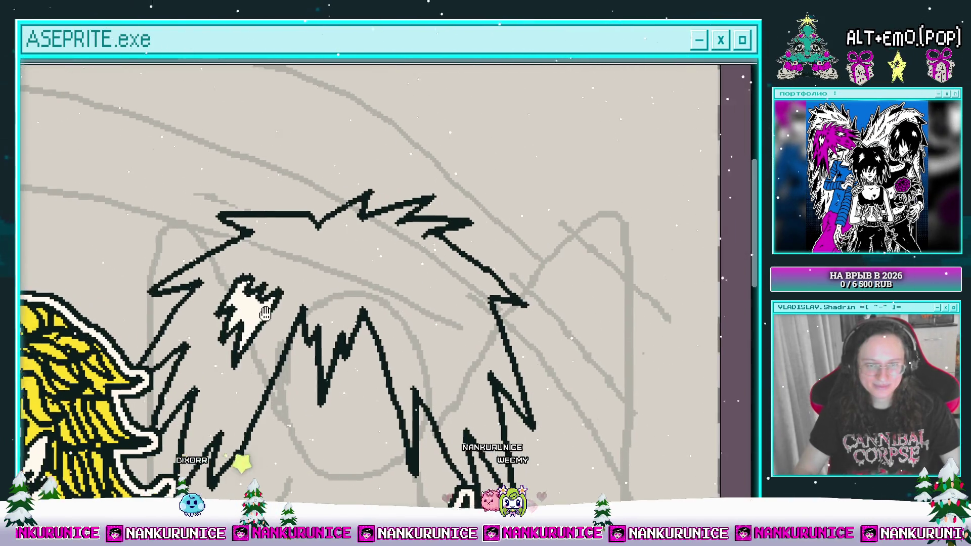
pyautogui.moveTo(377, 305); pyautogui.dragTo(402, 338)
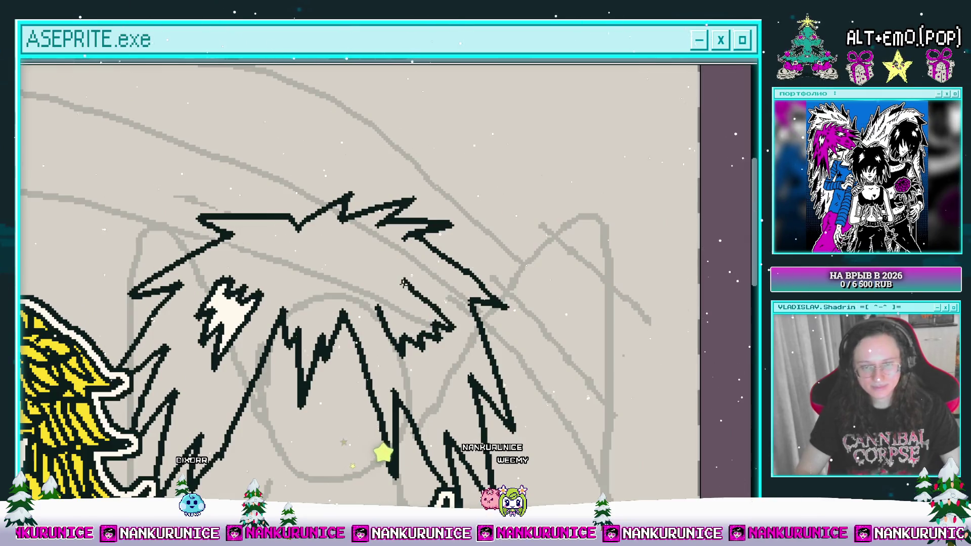
pyautogui.click(383, 313)
pyautogui.hscroll(-2, 383, 314)
pyautogui.scroll(1, 383, 314)
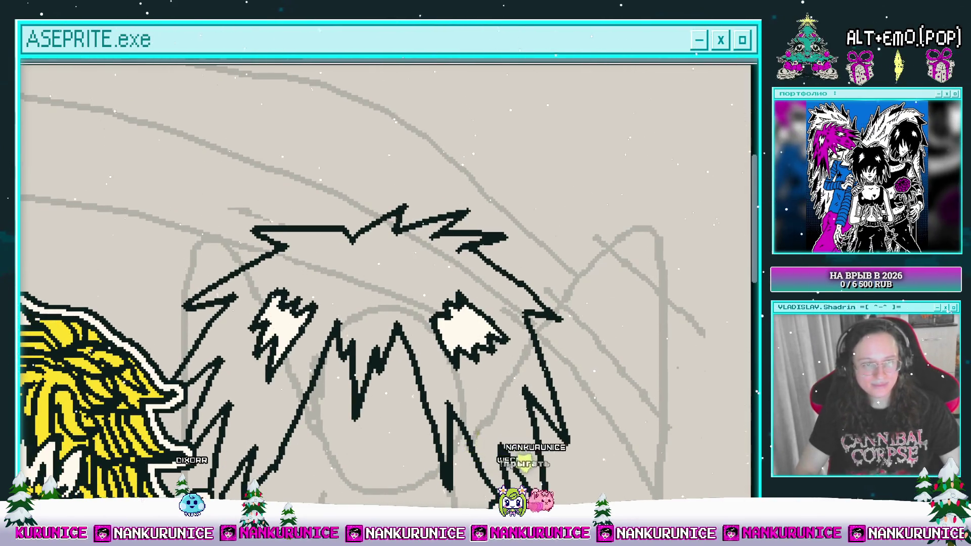
pyautogui.click(354, 268)
# Pencil dark strand dashes through the magenta hair.
pyautogui.scroll(-1, 321, 244)
pyautogui.scroll(1, 320, 244)
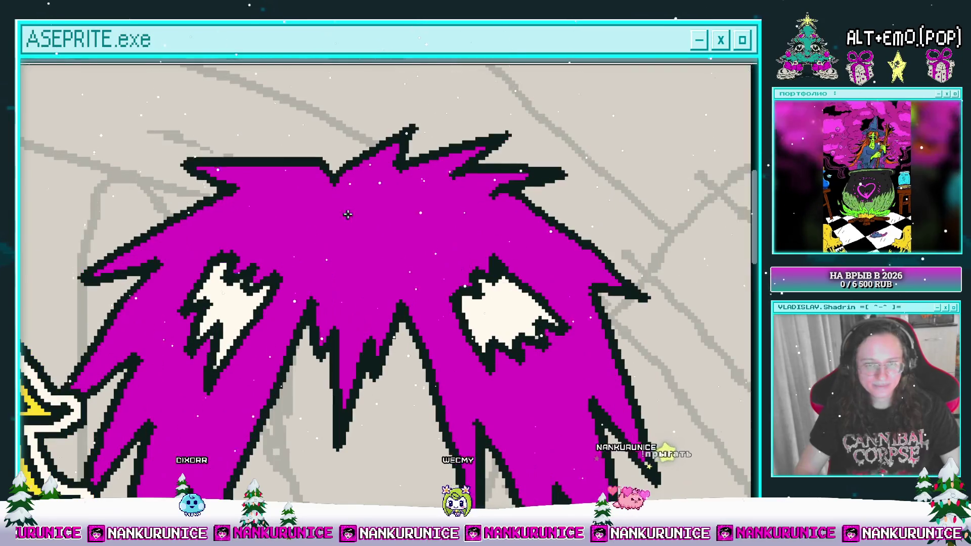
pyautogui.scroll(-1, 321, 244)
pyautogui.moveTo(341, 167); pyautogui.dragTo(326, 190)
pyautogui.scroll(1, 325, 341)
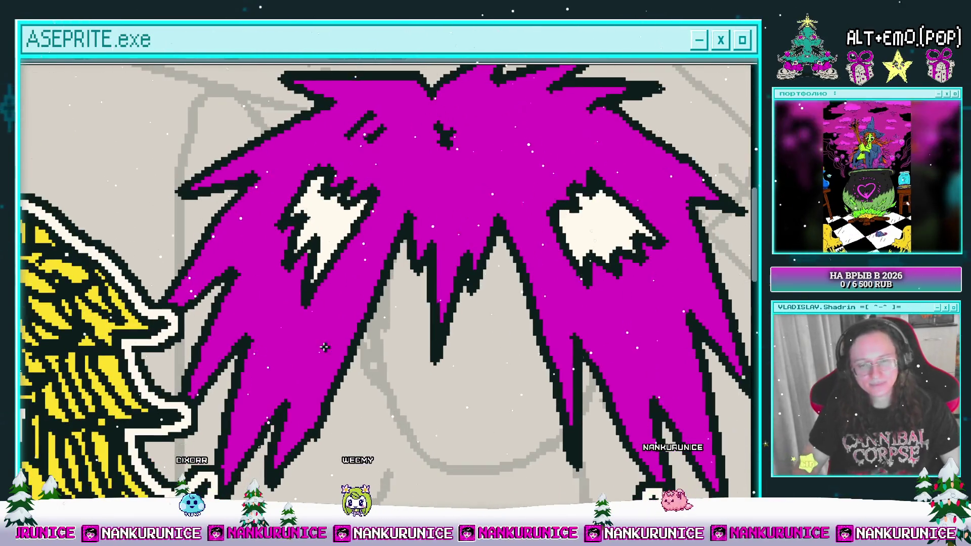
pyautogui.moveTo(326, 326); pyautogui.dragTo(298, 349)
pyautogui.scroll(-1, 243, 234)
pyautogui.scroll(1, 368, 201)
# Draw the dark jawline beneath the hair, redrawing the stroke once.
pyautogui.moveTo(414, 213); pyautogui.dragTo(348, 238)
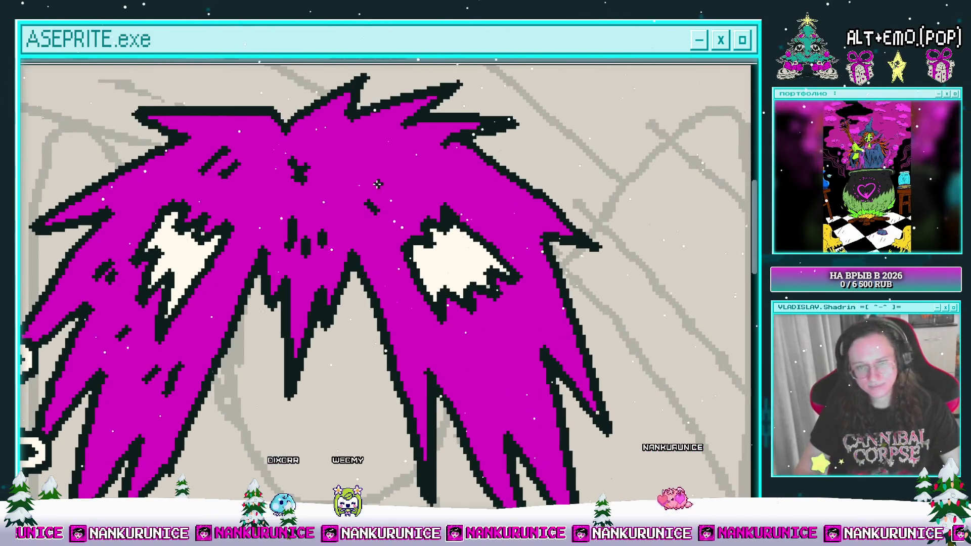
pyautogui.scroll(-1, 377, 183)
pyautogui.scroll(1, 384, 296)
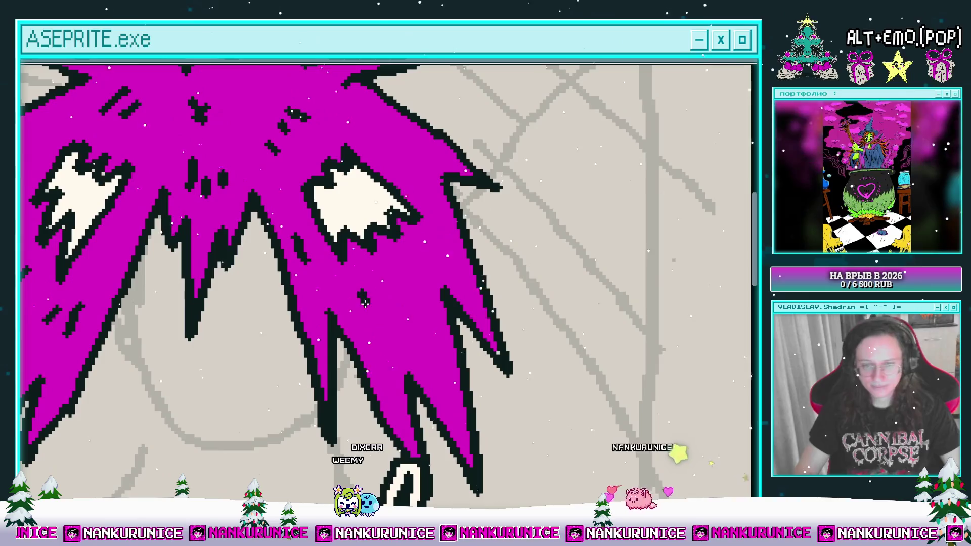
pyautogui.scroll(-1, 379, 291)
pyautogui.scroll(1, 409, 295)
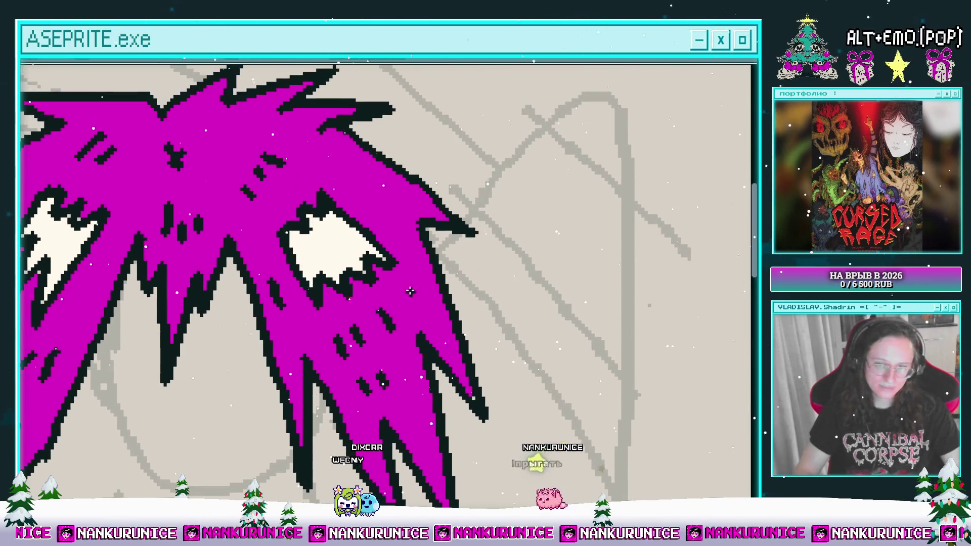
pyautogui.scroll(-1, 409, 295)
pyautogui.scroll(-1, 370, 276)
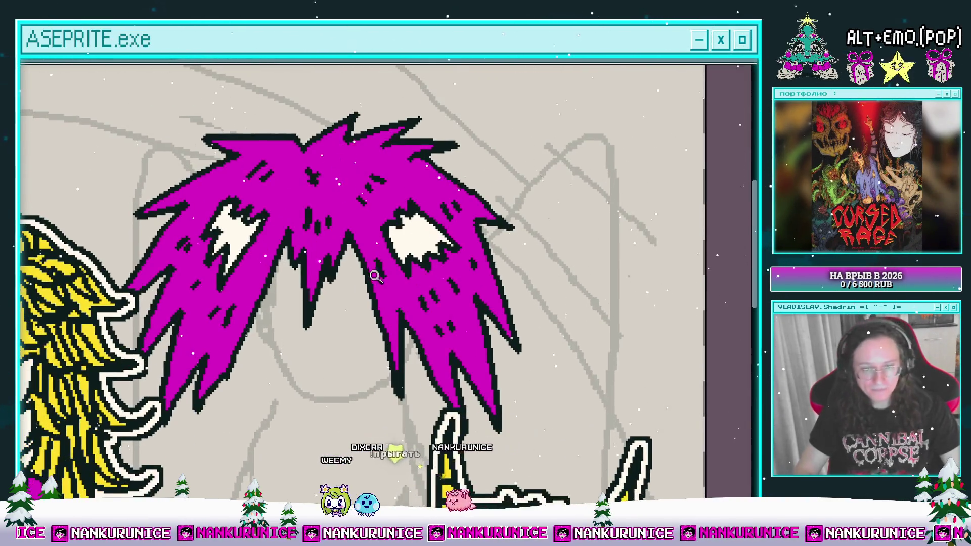
pyautogui.scroll(-3, 370, 277)
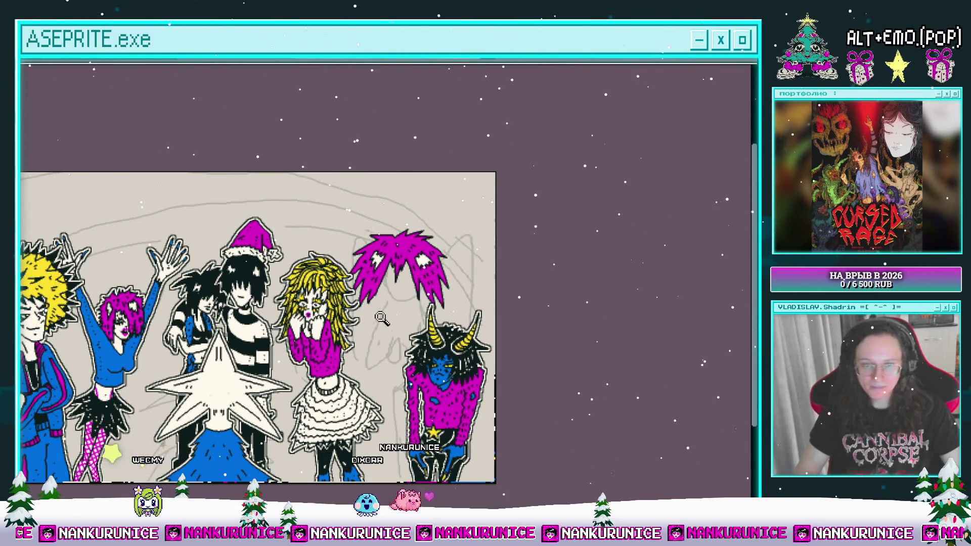
pyautogui.scroll(4, 379, 293)
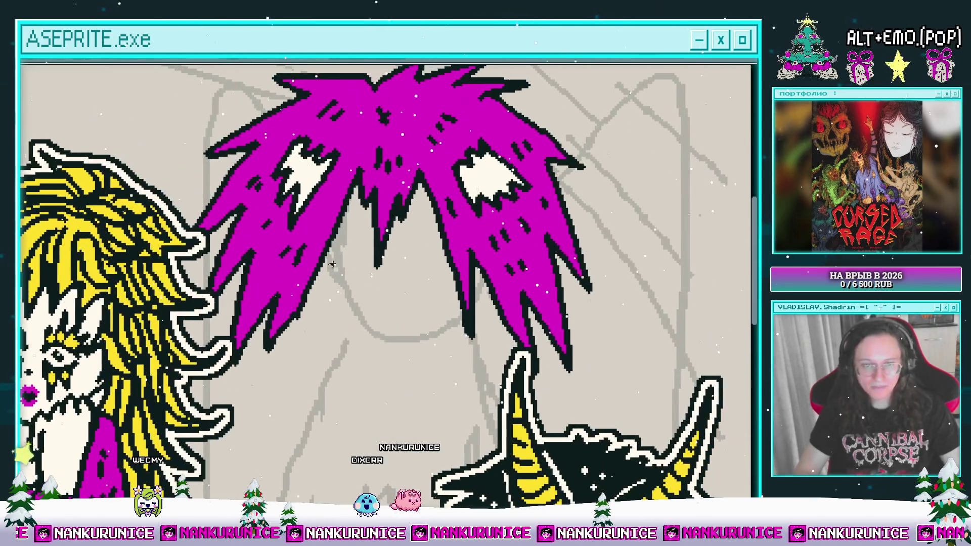
pyautogui.moveTo(326, 255)
pyautogui.mouseDown()
pyautogui.moveTo(338, 307)
pyautogui.moveTo(376, 344)
pyautogui.mouseUp()
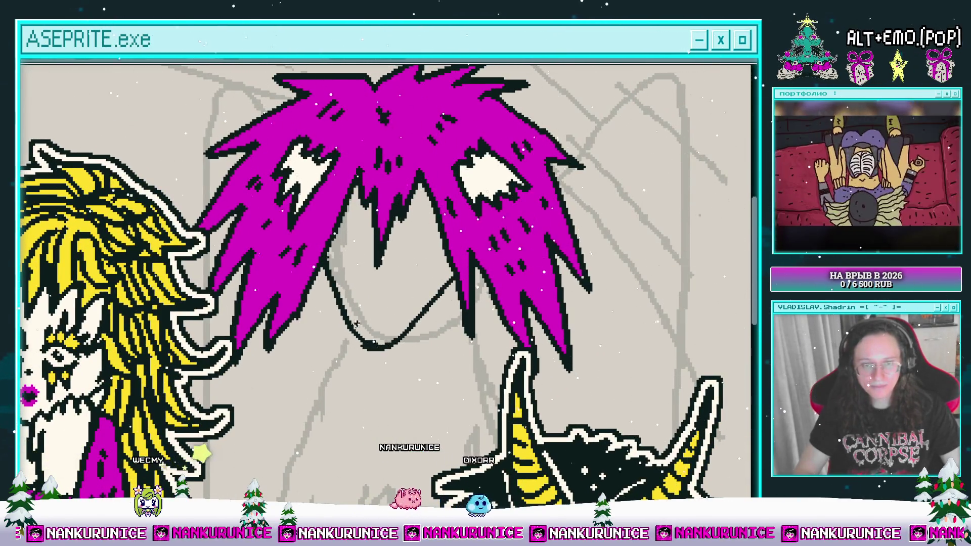
pyautogui.hotkey('ctrl', 'z')
pyautogui.moveTo(315, 271); pyautogui.dragTo(363, 337)
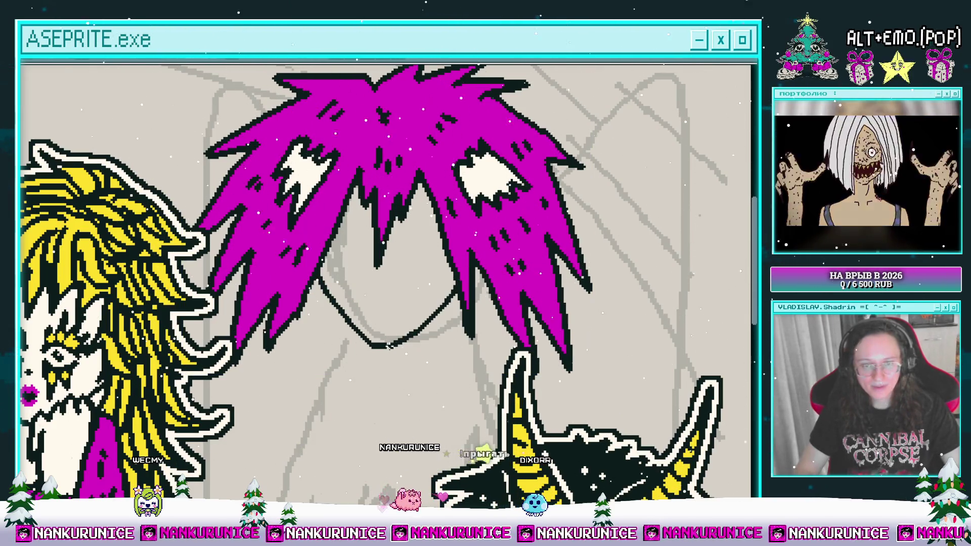
pyautogui.scroll(1, 400, 341)
pyautogui.scroll(2, 397, 346)
# Fill the face cream and draw an arched eye line closed by a lower lid.
pyautogui.click(383, 303)
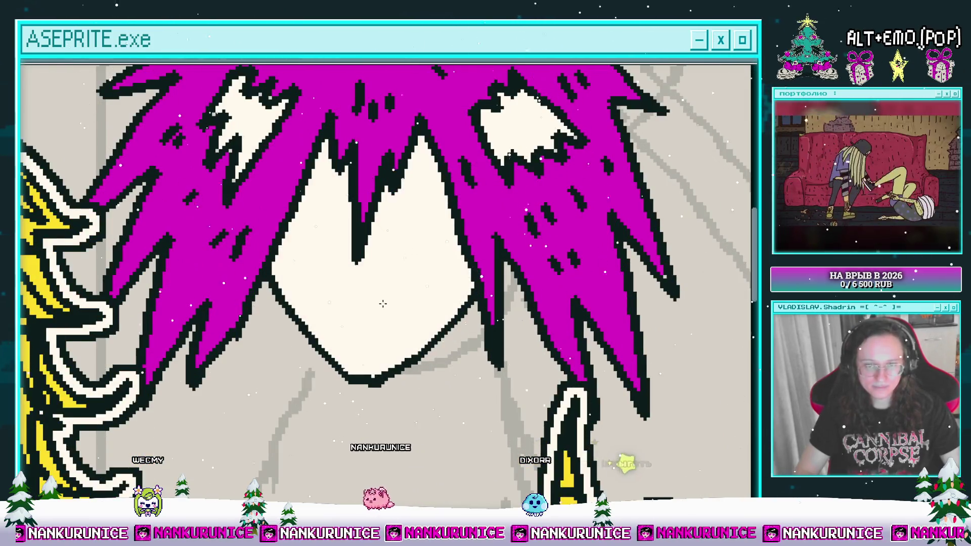
pyautogui.scroll(-1, 383, 303)
pyautogui.scroll(2, 380, 300)
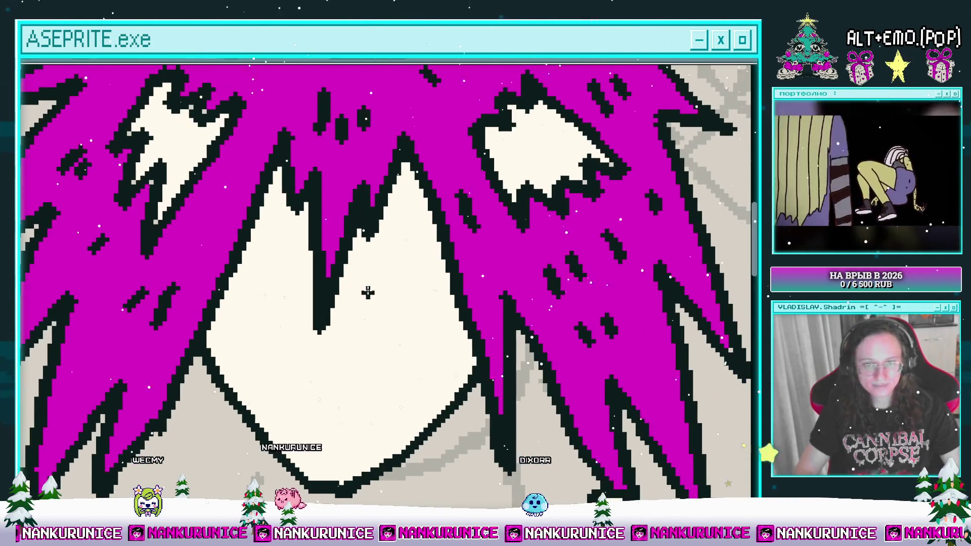
pyautogui.moveTo(353, 301); pyautogui.dragTo(436, 302)
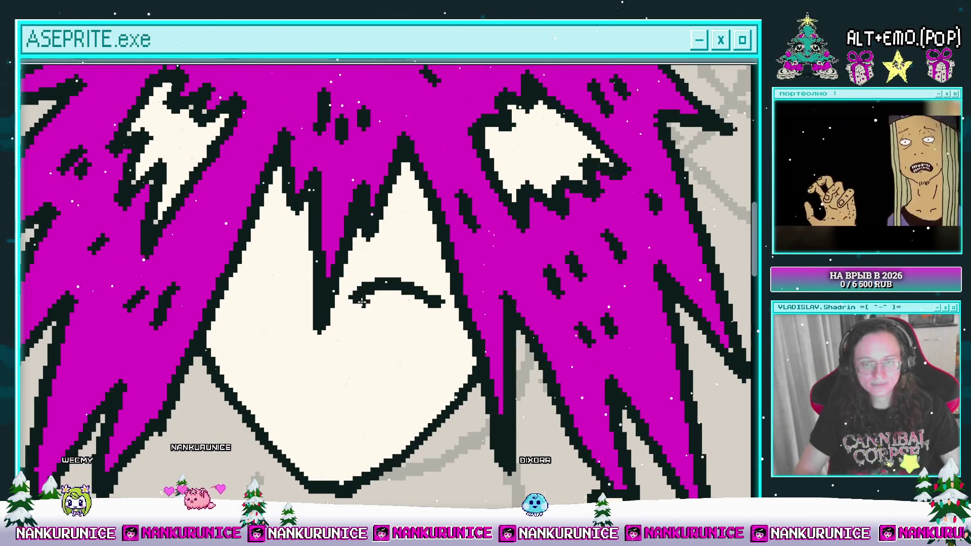
pyautogui.moveTo(348, 308); pyautogui.dragTo(423, 309)
pyautogui.hotkey('ctrl', 'z')
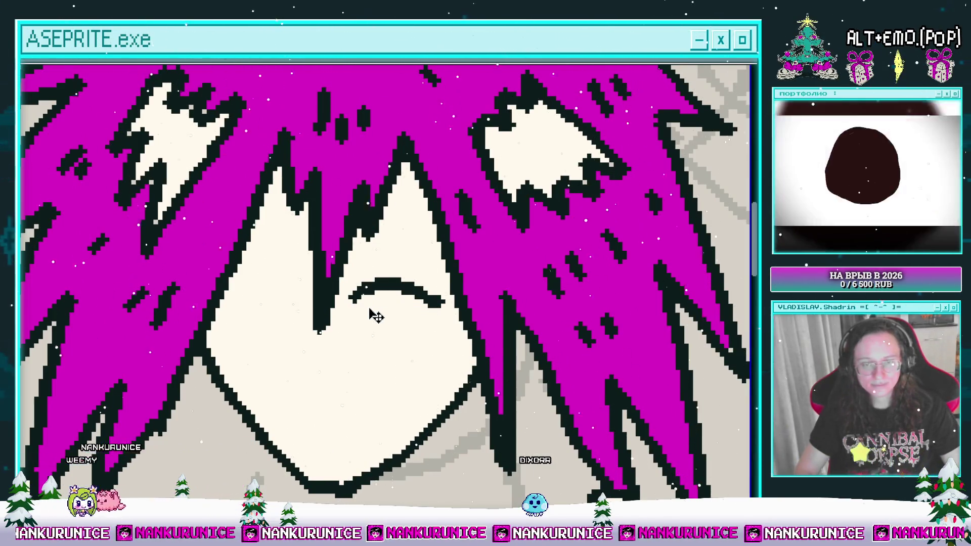
pyautogui.hotkey('ctrl', 'z')
pyautogui.moveTo(350, 310)
pyautogui.mouseDown()
pyautogui.moveTo(384, 276)
pyautogui.moveTo(424, 310)
pyautogui.moveTo(384, 316)
pyautogui.moveTo(432, 313)
pyautogui.mouseUp()
pyautogui.moveTo(297, 307)
pyautogui.mouseDown()
pyautogui.moveTo(268, 278)
pyautogui.moveTo(218, 318)
pyautogui.moveTo(299, 322)
pyautogui.moveTo(303, 303)
pyautogui.mouseUp()
# Add brows above both eyes and heavy dark liner around the left eye.
pyautogui.moveTo(372, 253); pyautogui.dragTo(425, 288)
pyautogui.moveTo(235, 276)
pyautogui.mouseDown()
pyautogui.moveTo(263, 248)
pyautogui.moveTo(311, 232)
pyautogui.mouseUp()
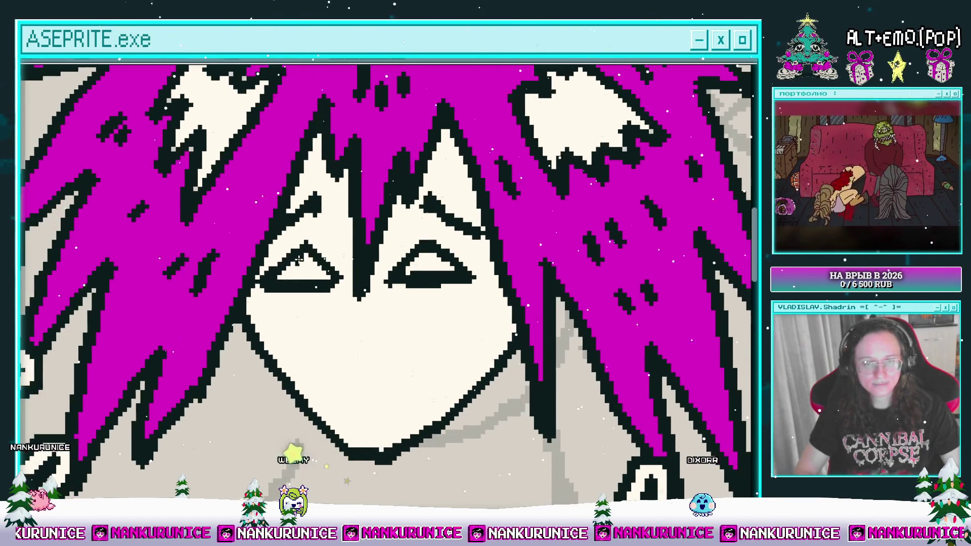
pyautogui.moveTo(209, 283); pyautogui.dragTo(243, 274)
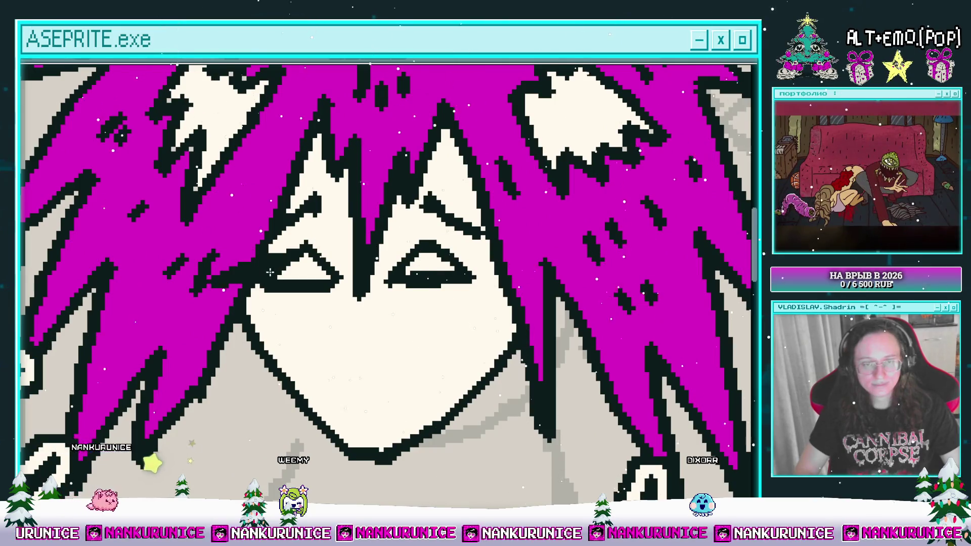
pyautogui.moveTo(202, 349); pyautogui.dragTo(234, 304)
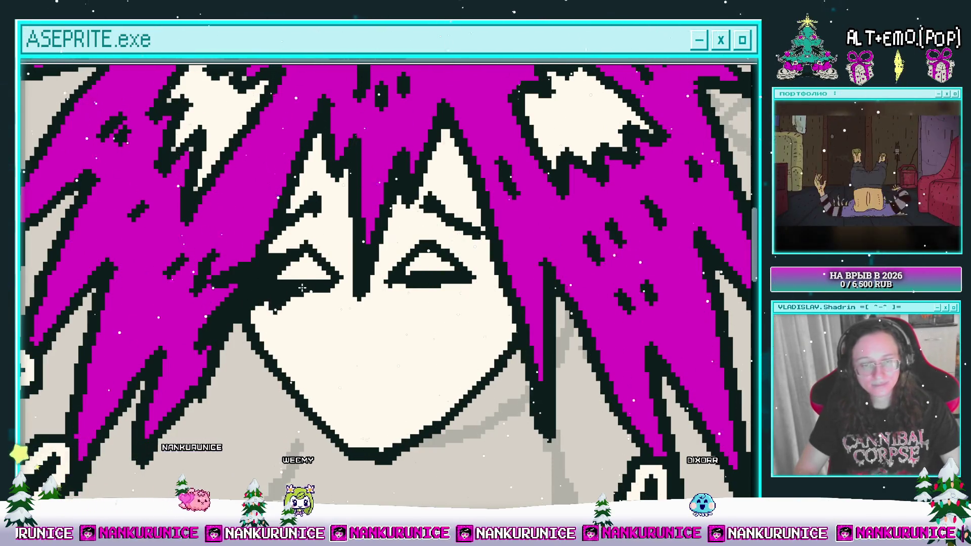
# Extend the right eye's dark outline outward.
pyautogui.hscroll(2, 336, 281)
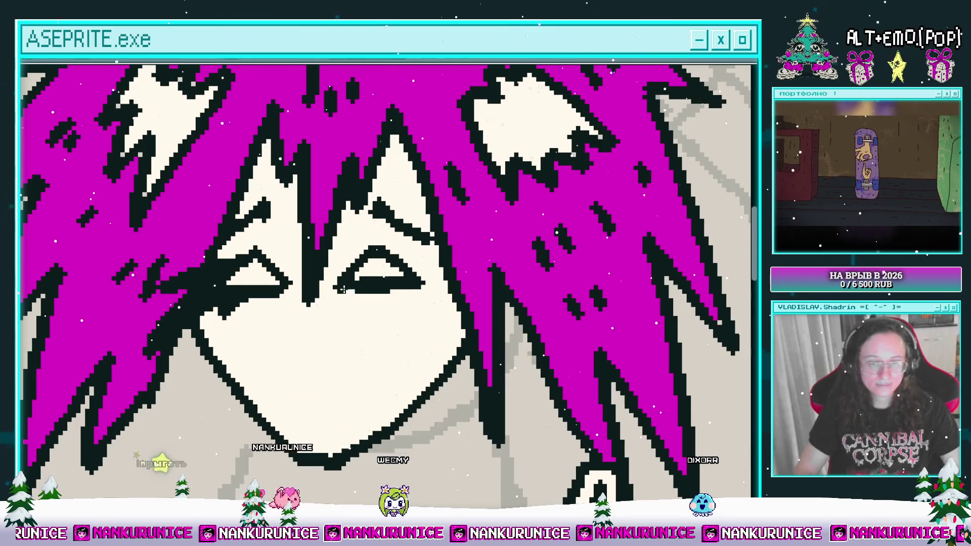
pyautogui.hscroll(2, 365, 293)
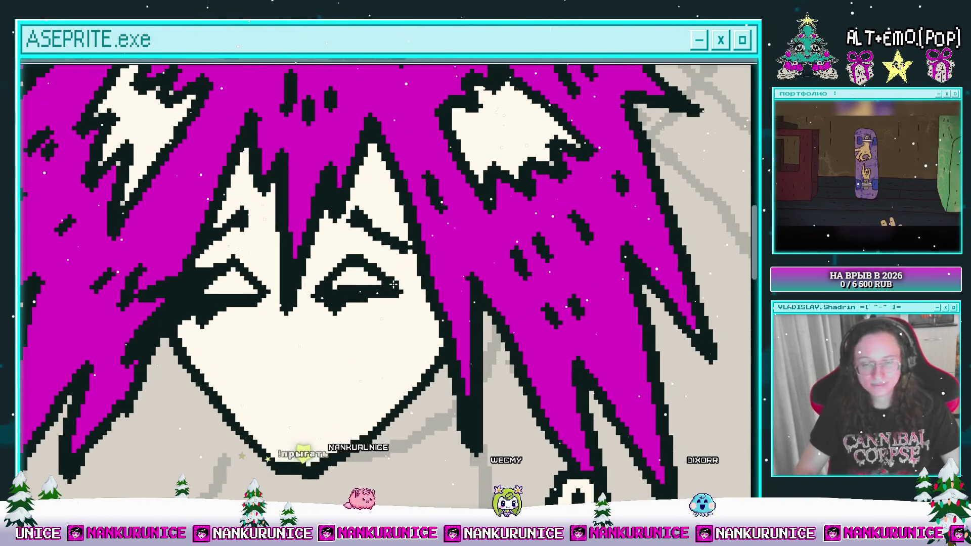
pyautogui.moveTo(422, 289)
pyautogui.mouseDown()
pyautogui.moveTo(381, 278)
pyautogui.moveTo(435, 324)
pyautogui.moveTo(404, 298)
pyautogui.mouseUp()
pyautogui.hscroll(-2, 461, 289)
pyautogui.scroll(-4, 460, 289)
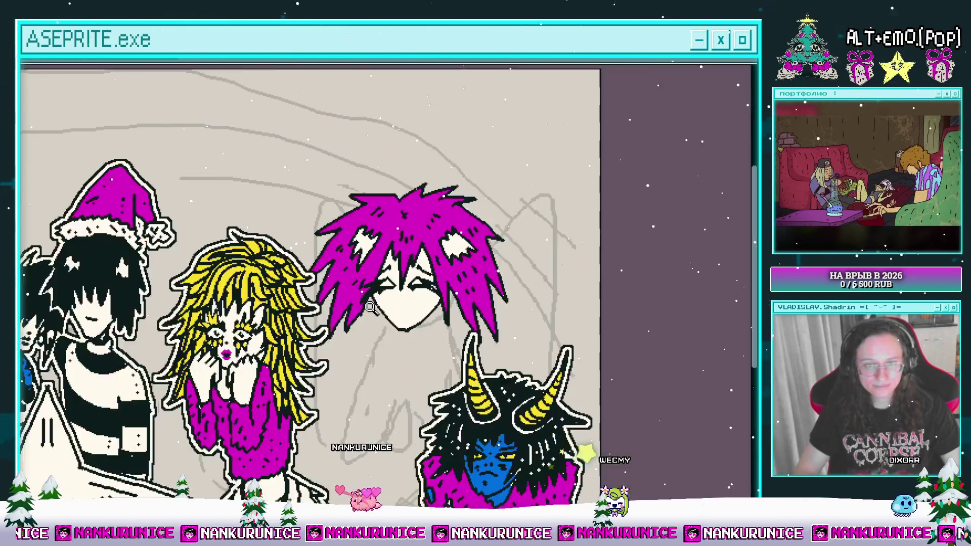
pyautogui.scroll(4, 366, 294)
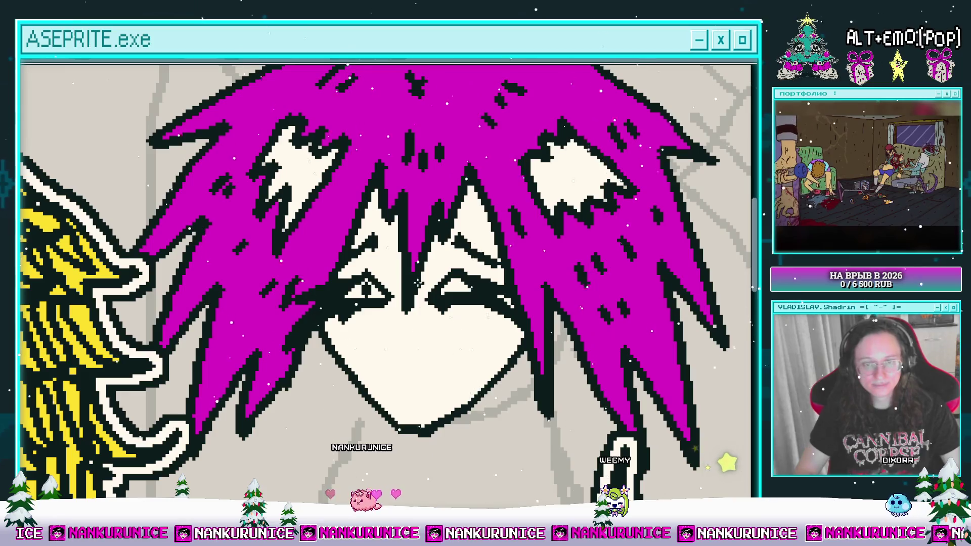
pyautogui.scroll(-4, 490, 278)
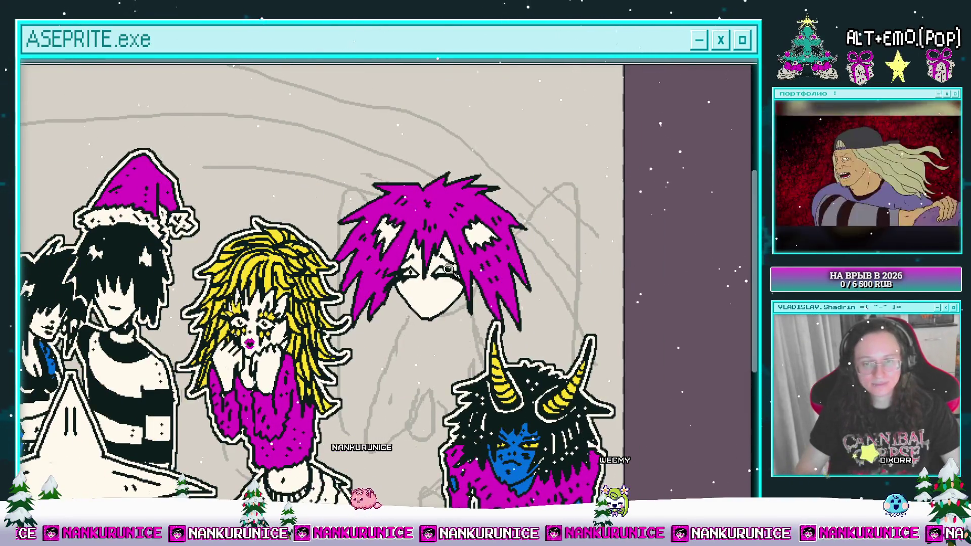
pyautogui.scroll(4, 488, 264)
pyautogui.scroll(-4, 435, 262)
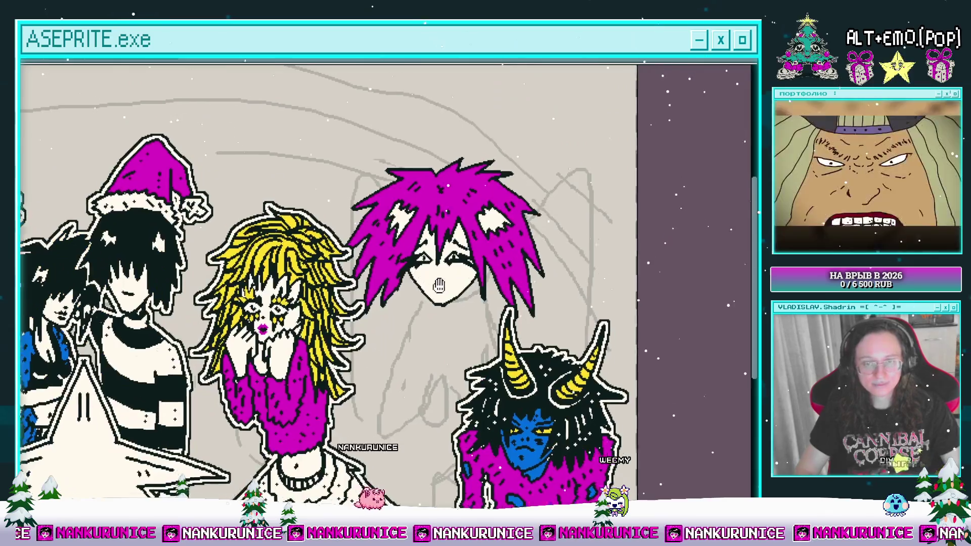
pyautogui.scroll(4, 438, 247)
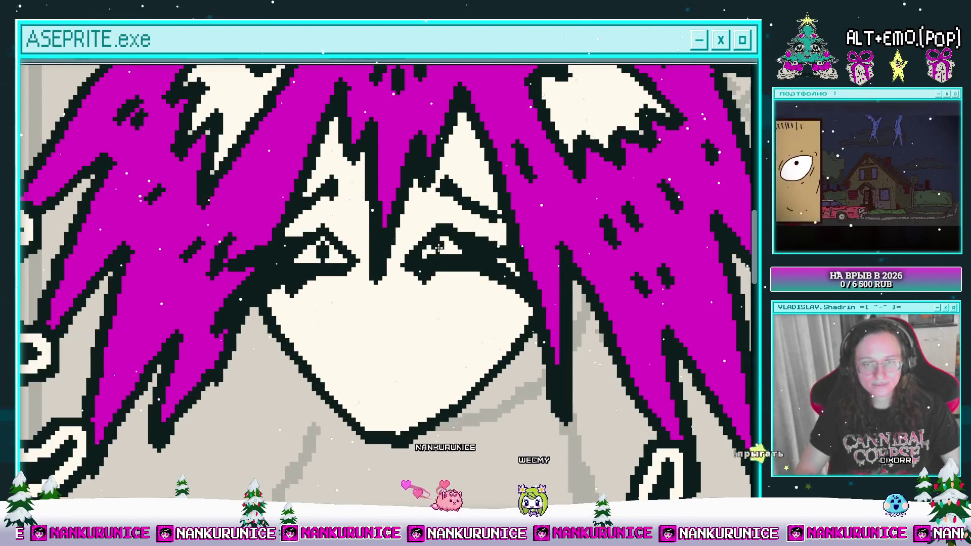
pyautogui.scroll(-3, 458, 245)
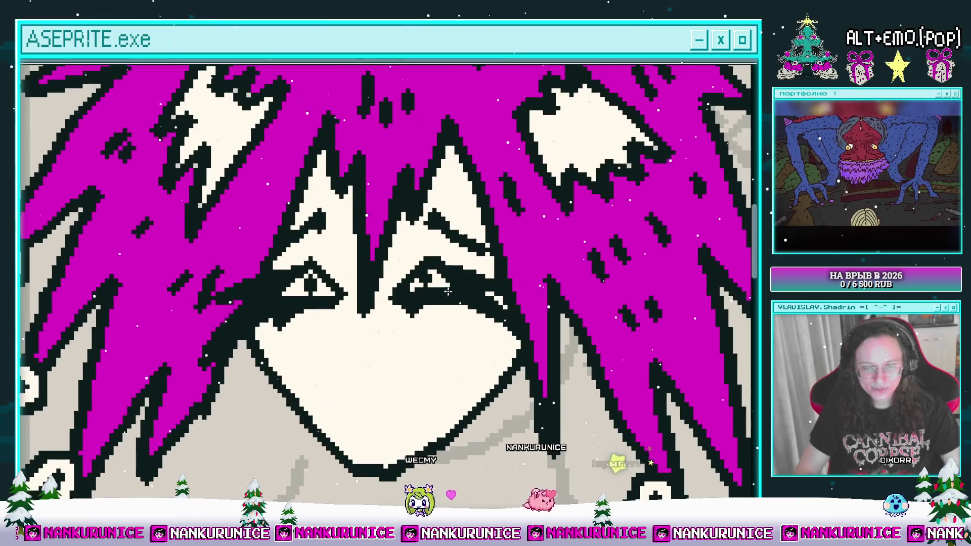
pyautogui.scroll(3, 359, 266)
pyautogui.scroll(1, 359, 267)
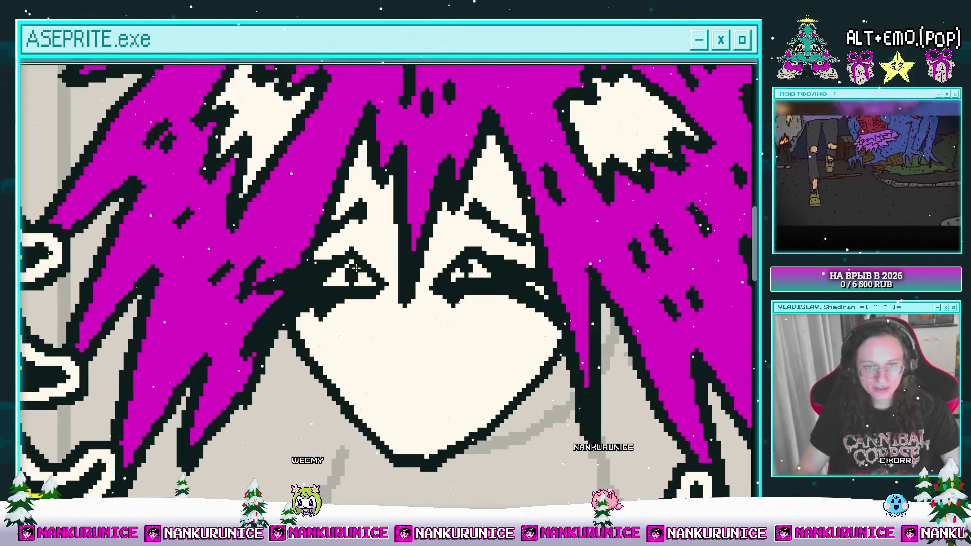
pyautogui.scroll(-4, 481, 263)
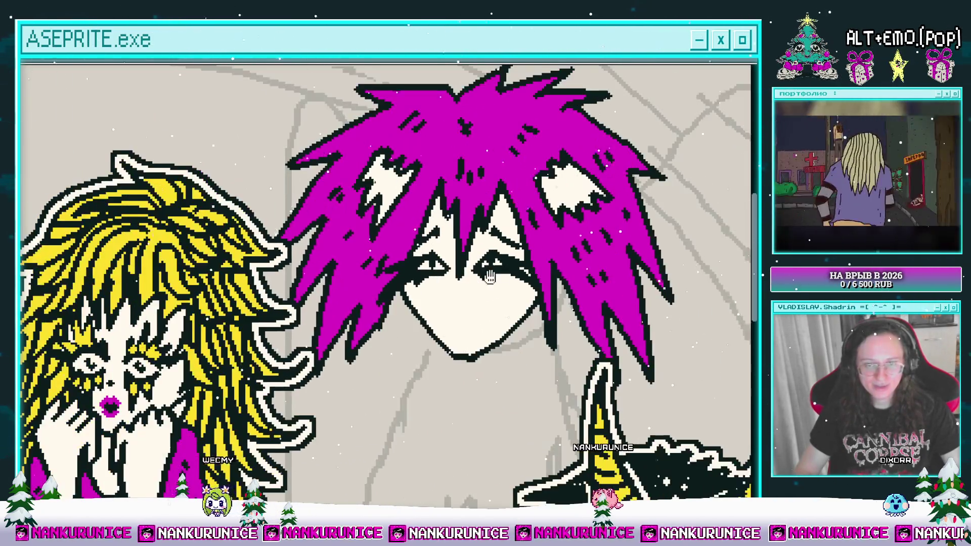
pyautogui.scroll(4, 484, 268)
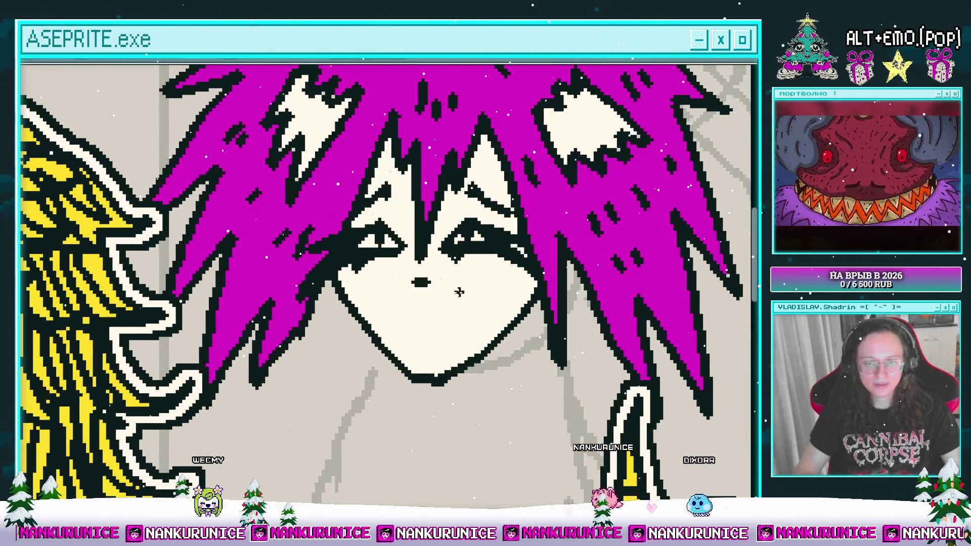
pyautogui.scroll(2, 394, 310)
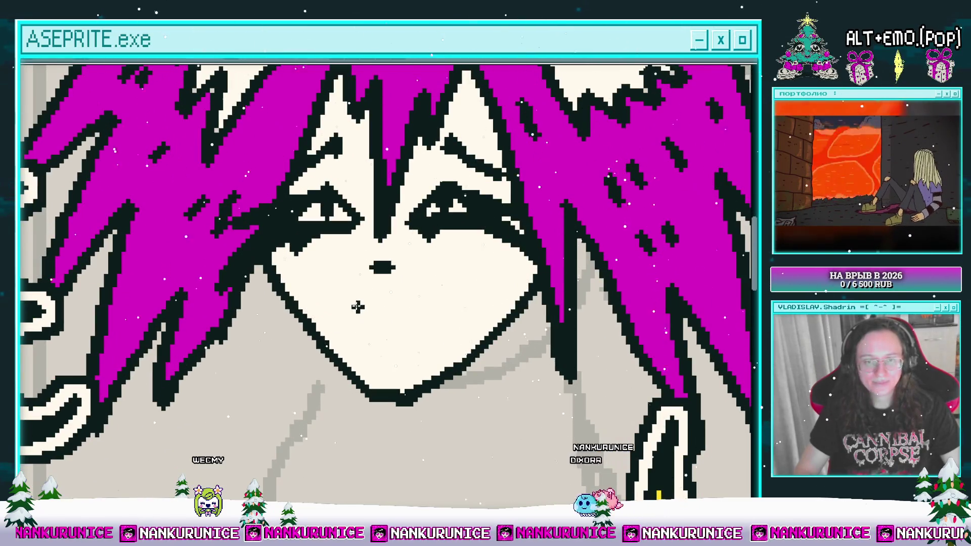
# Replace the plain mouth line with stitch strokes across the mouth.
pyautogui.hotkey('ctrl', 'z')
pyautogui.hotkey('ctrl', 'y')
pyautogui.hotkey('ctrl', 'z')
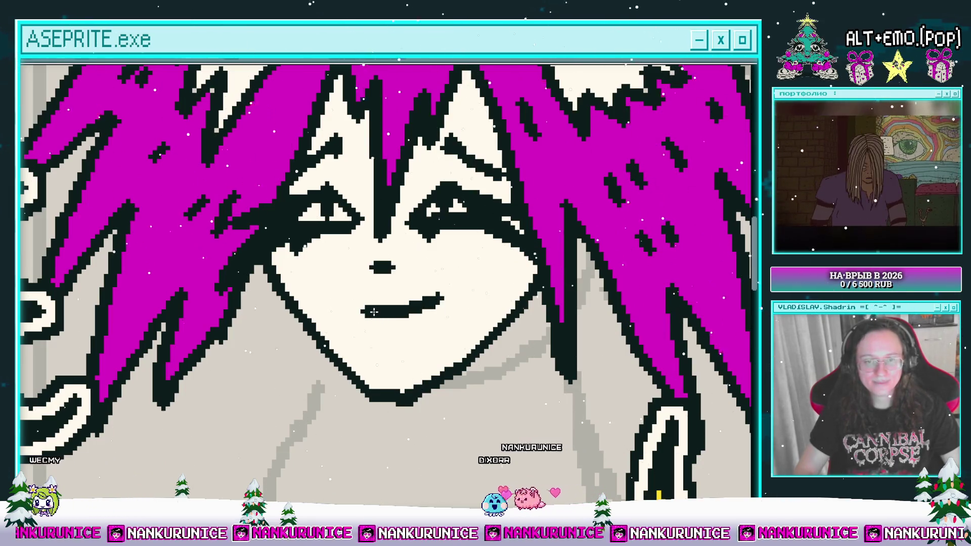
pyautogui.moveTo(369, 319); pyautogui.dragTo(384, 354)
pyautogui.moveTo(410, 265); pyautogui.dragTo(425, 301)
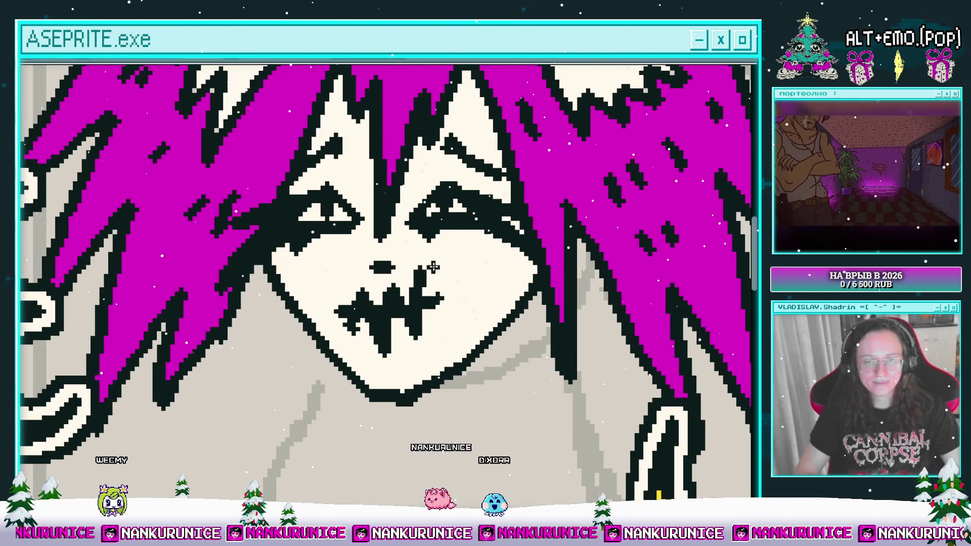
pyautogui.scroll(-2, 419, 314)
pyautogui.scroll(3, 419, 314)
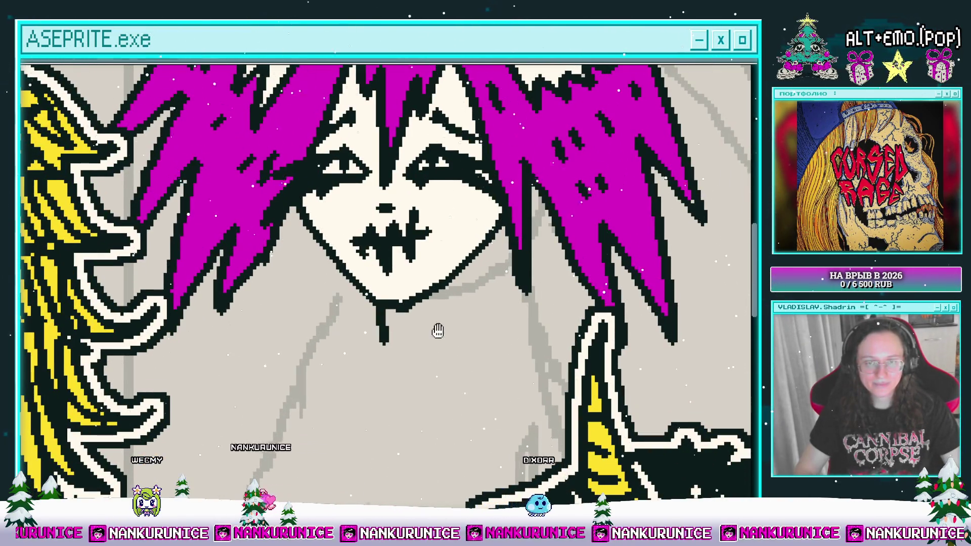
pyautogui.moveTo(437, 331); pyautogui.dragTo(439, 272)
pyautogui.scroll(-1, 414, 308)
# Extend the black body outline down over the sketch, erasing a misplaced stroke.
pyautogui.moveTo(414, 308); pyautogui.dragTo(403, 329)
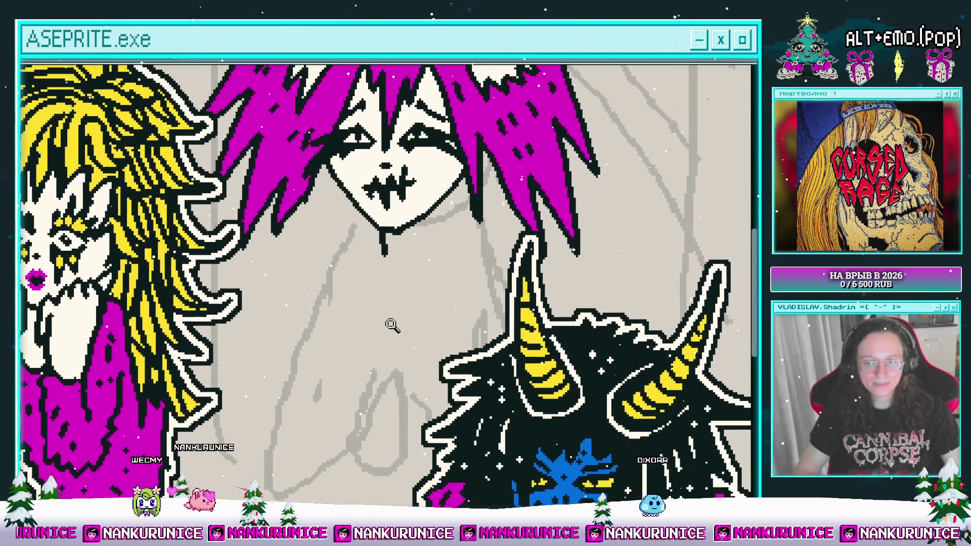
pyautogui.scroll(1, 394, 343)
pyautogui.scroll(1, 399, 333)
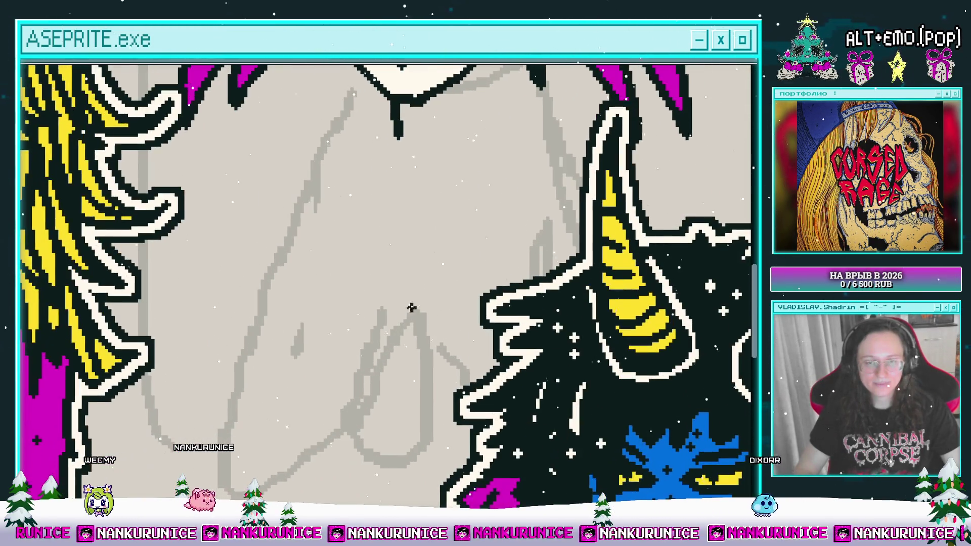
pyautogui.moveTo(411, 294); pyautogui.dragTo(402, 321)
pyautogui.scroll(-2, 401, 315)
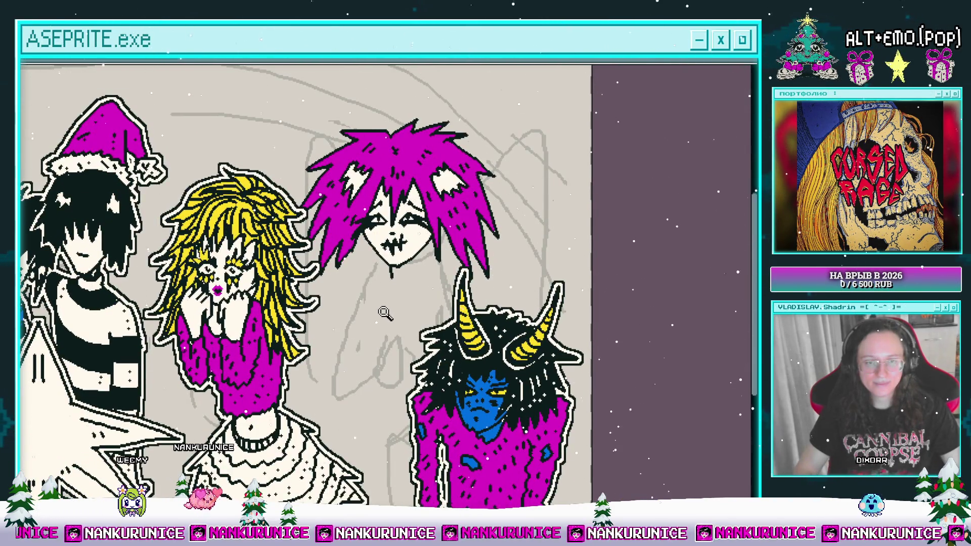
pyautogui.scroll(2, 381, 329)
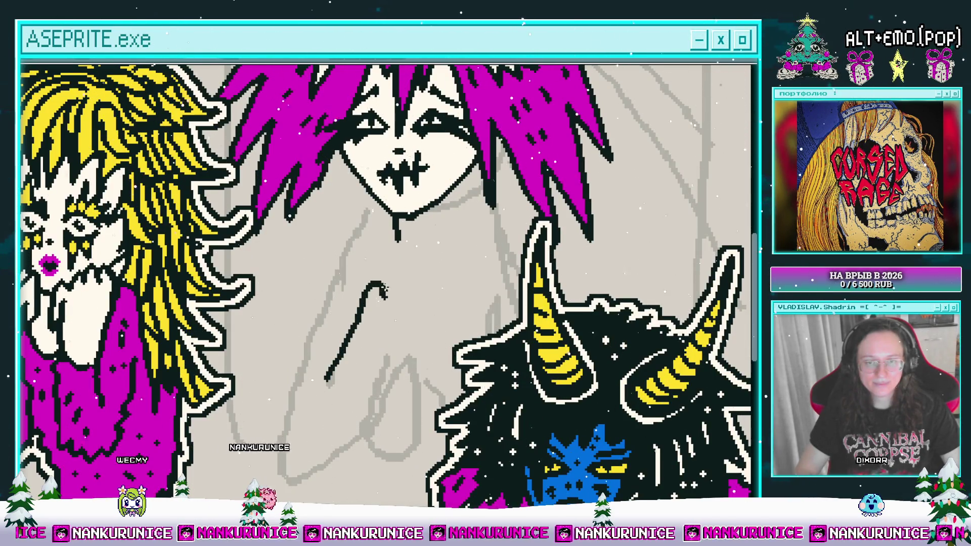
pyautogui.moveTo(383, 291); pyautogui.dragTo(425, 397)
pyautogui.moveTo(416, 290)
pyautogui.mouseDown()
pyautogui.moveTo(373, 303)
pyautogui.moveTo(386, 288)
pyautogui.mouseUp()
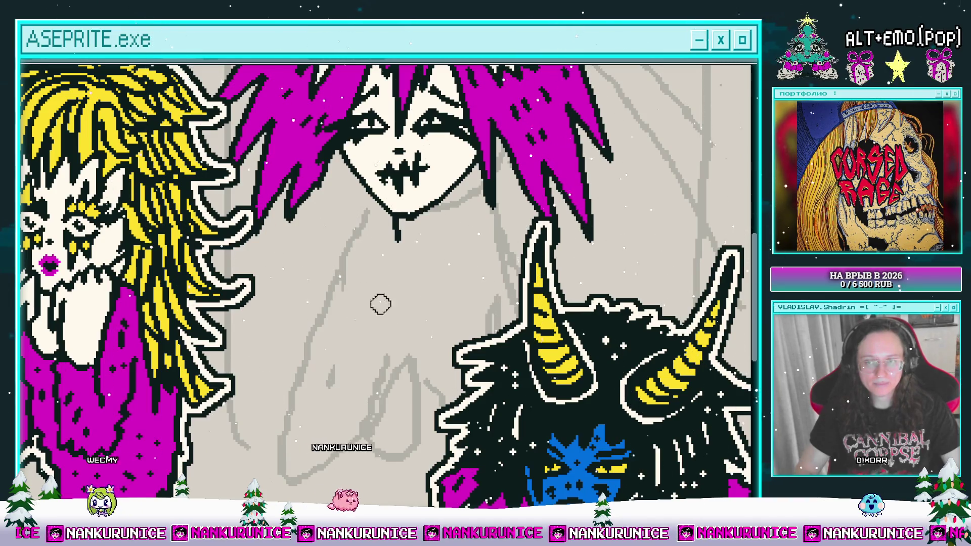
# Ink the praying hands' fingertips, side outline and jagged bottom edge.
pyautogui.moveTo(349, 412)
pyautogui.mouseDown()
pyautogui.moveTo(371, 292)
pyautogui.moveTo(427, 419)
pyautogui.mouseUp()
pyautogui.scroll(-3, 357, 329)
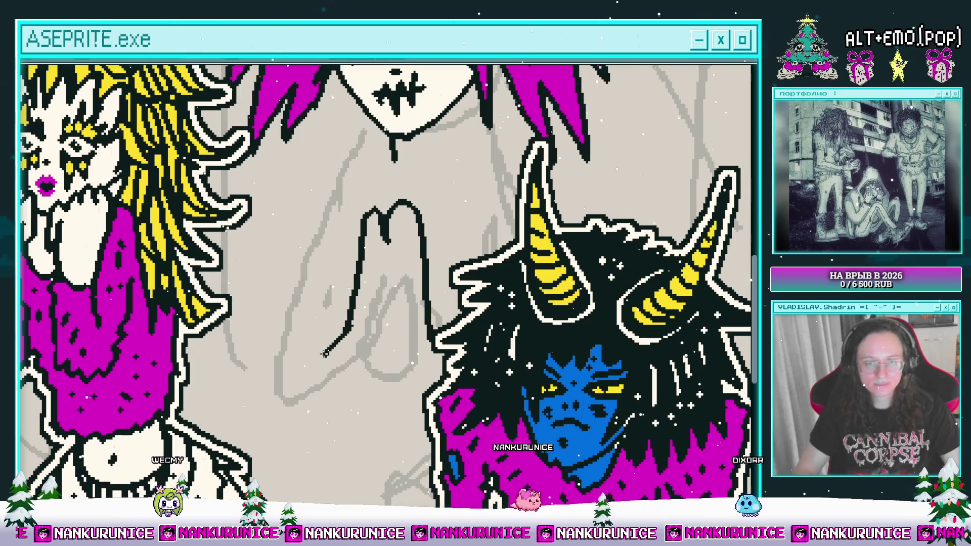
pyautogui.moveTo(325, 352); pyautogui.dragTo(387, 361)
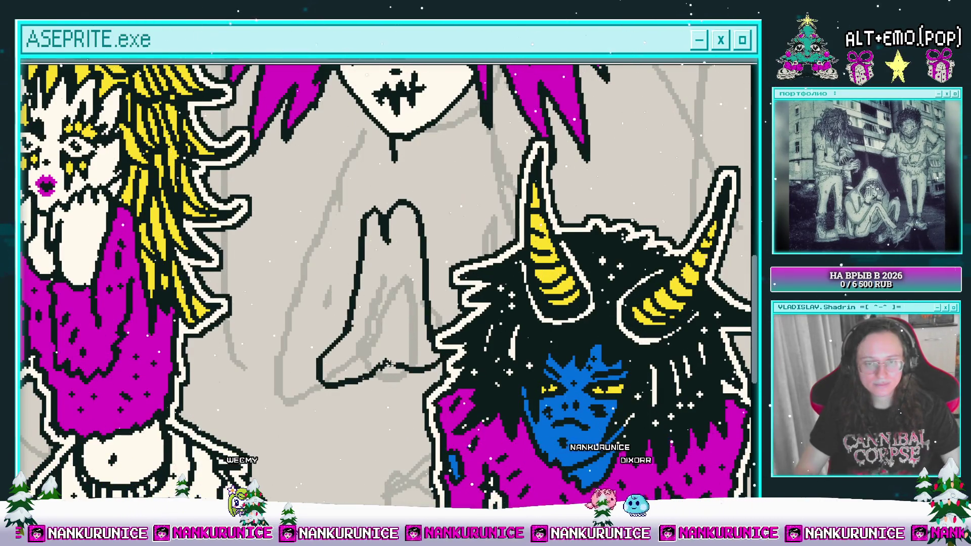
pyautogui.scroll(2, 383, 284)
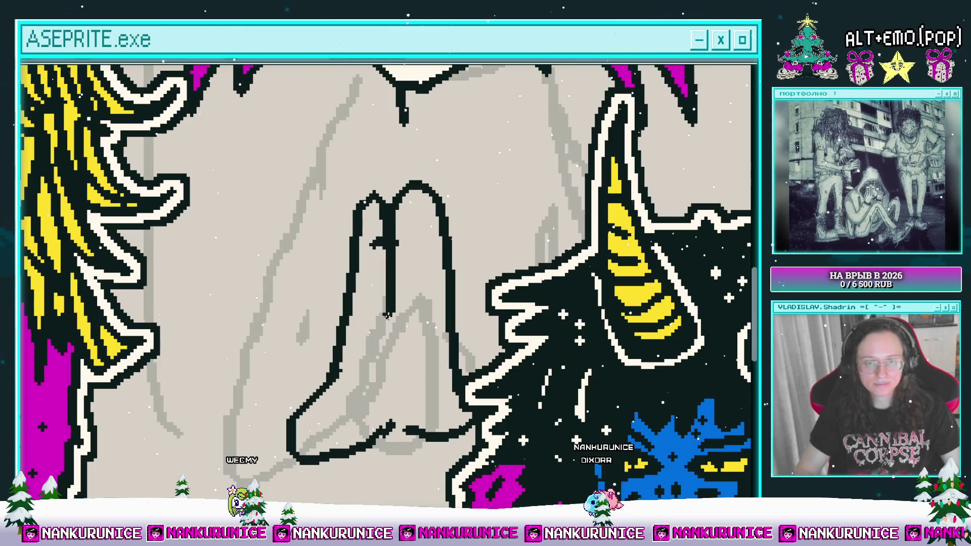
pyautogui.moveTo(363, 428); pyautogui.dragTo(349, 453)
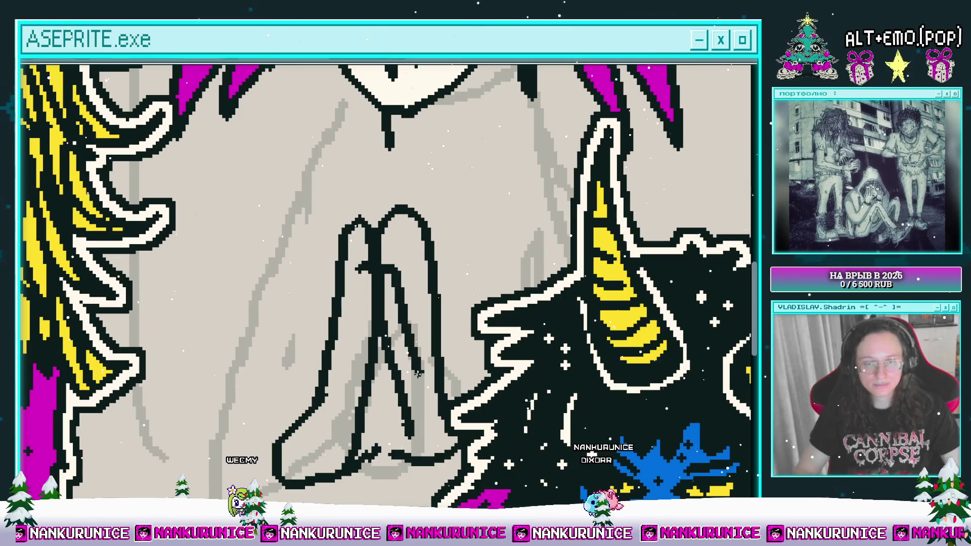
pyautogui.scroll(-2, 416, 366)
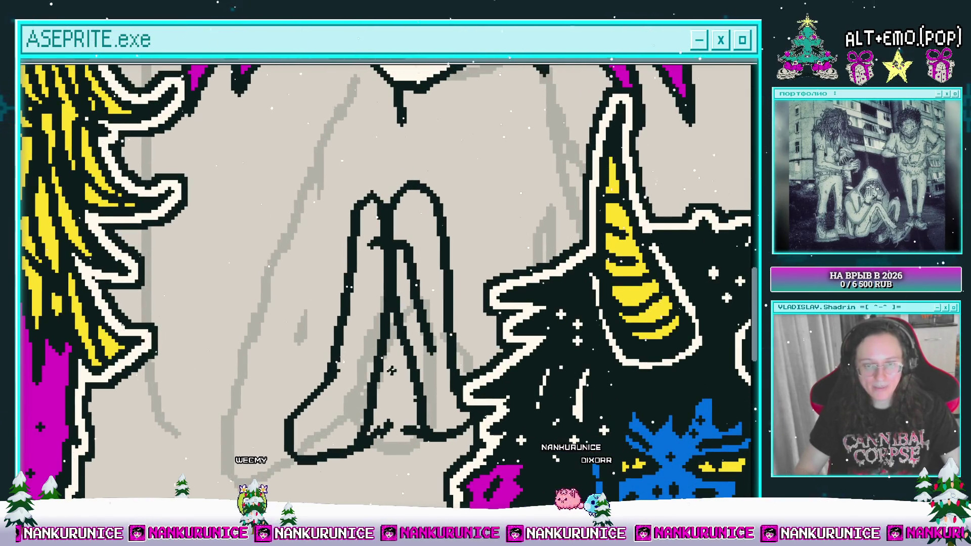
pyautogui.moveTo(380, 429); pyautogui.dragTo(394, 424)
pyautogui.scroll(1, 385, 400)
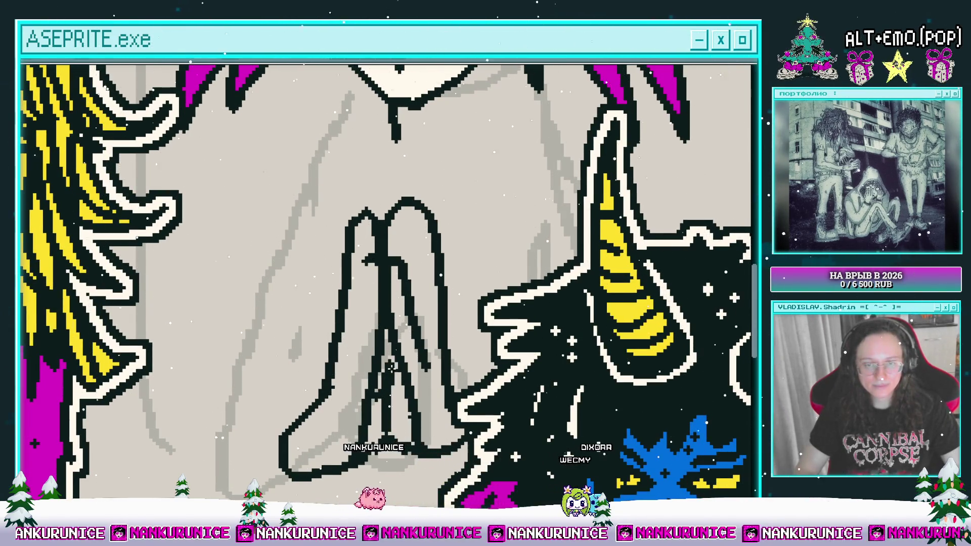
pyautogui.scroll(-4, 390, 363)
# Undo the last fingertip change and bucket-fill the hands' interior cream.
pyautogui.moveTo(391, 362); pyautogui.dragTo(392, 428)
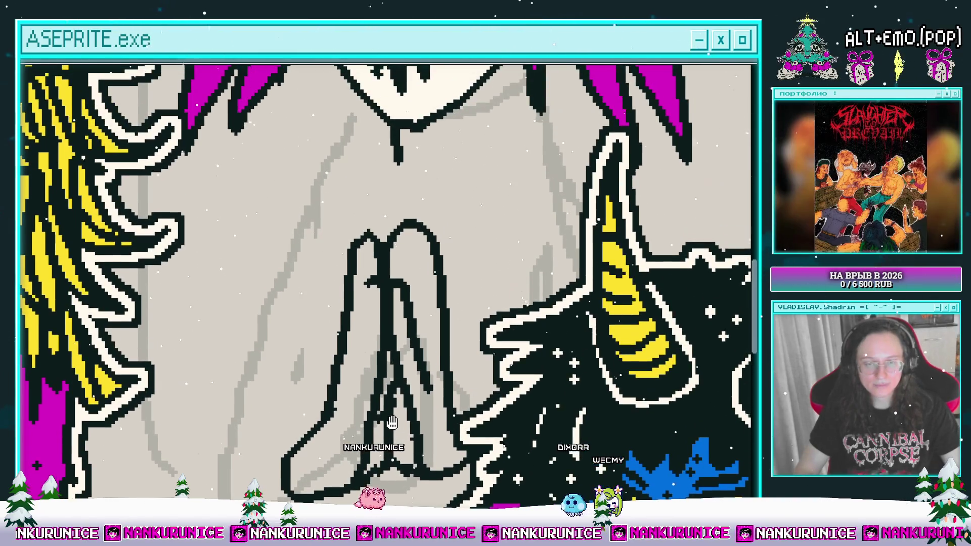
pyautogui.scroll(3, 360, 369)
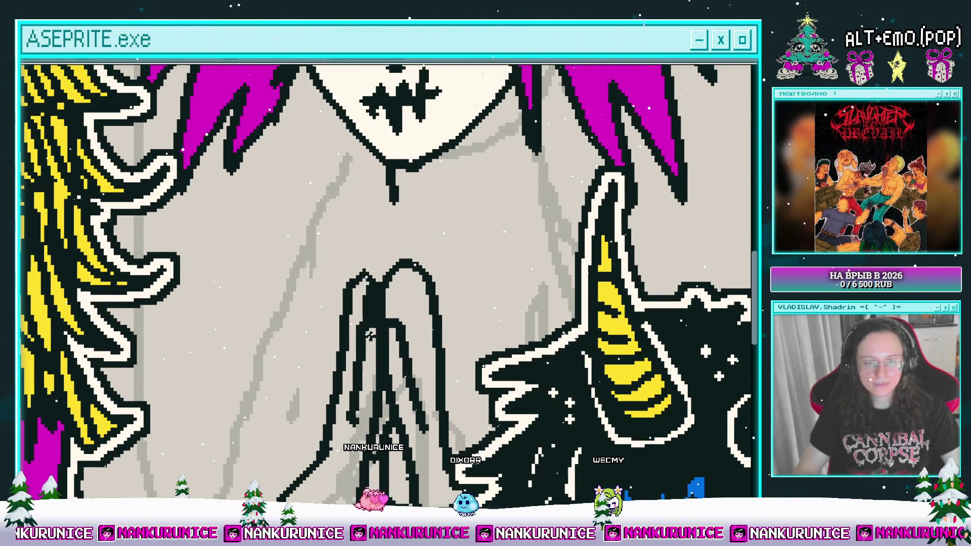
pyautogui.hscroll(2, 370, 332)
pyautogui.moveTo(371, 279); pyautogui.dragTo(360, 305)
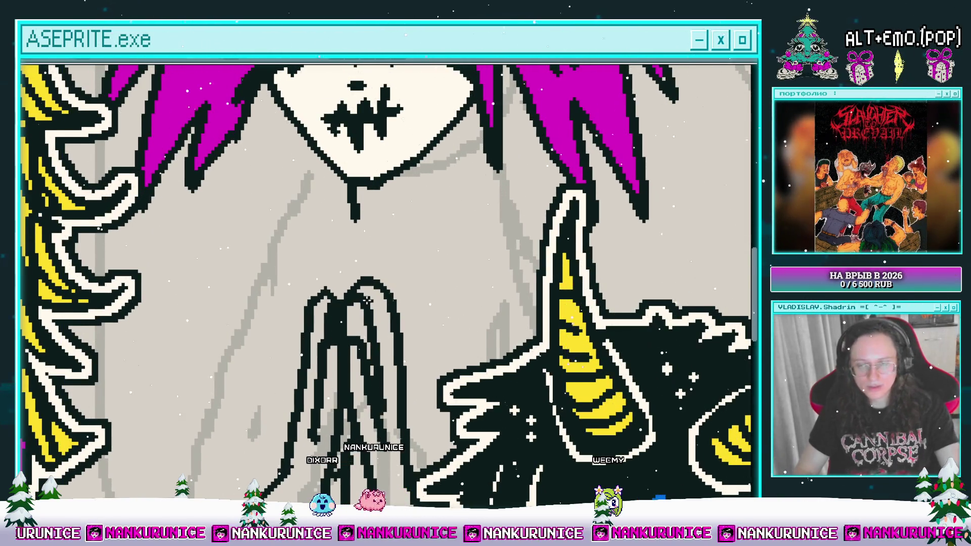
pyautogui.scroll(1, 366, 300)
pyautogui.hscroll(2, 359, 295)
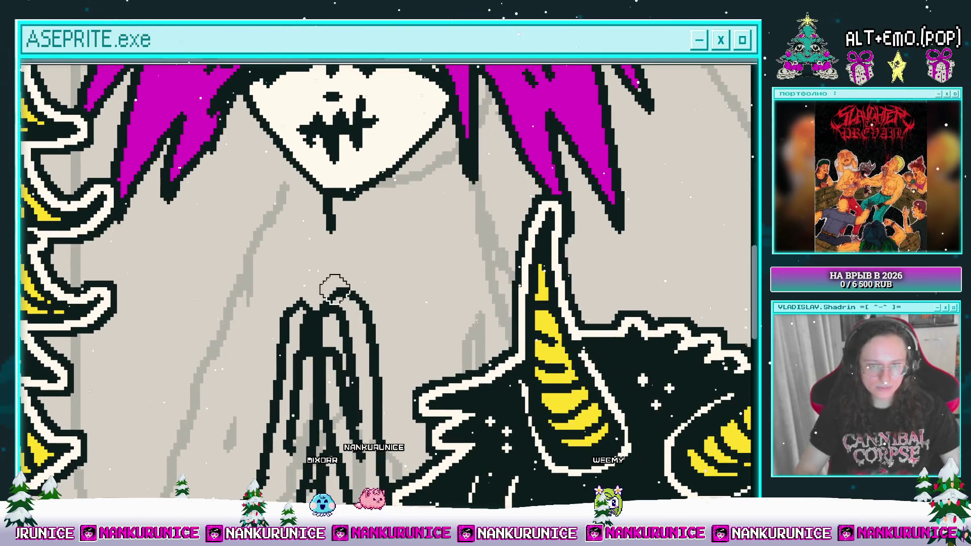
pyautogui.scroll(-2, 338, 288)
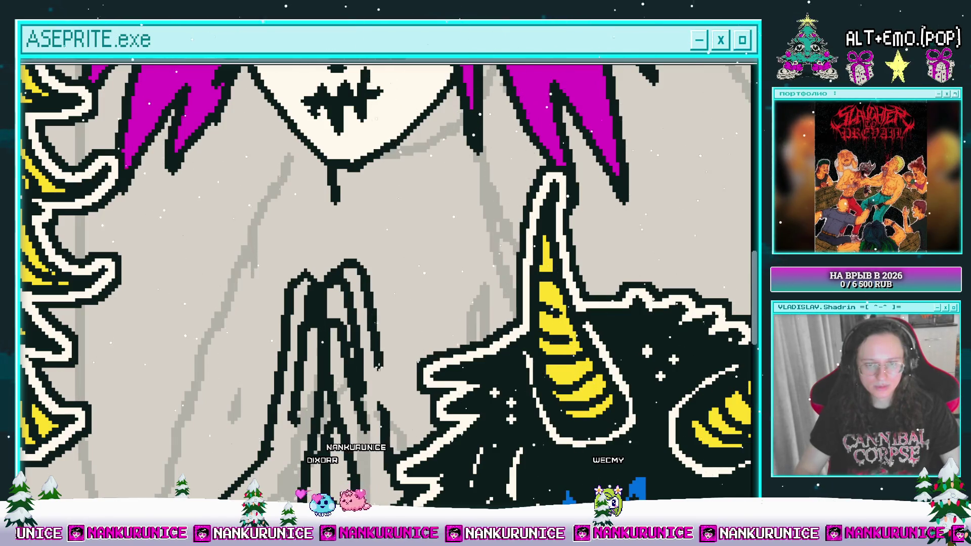
pyautogui.hotkey('ctrl', 'z')
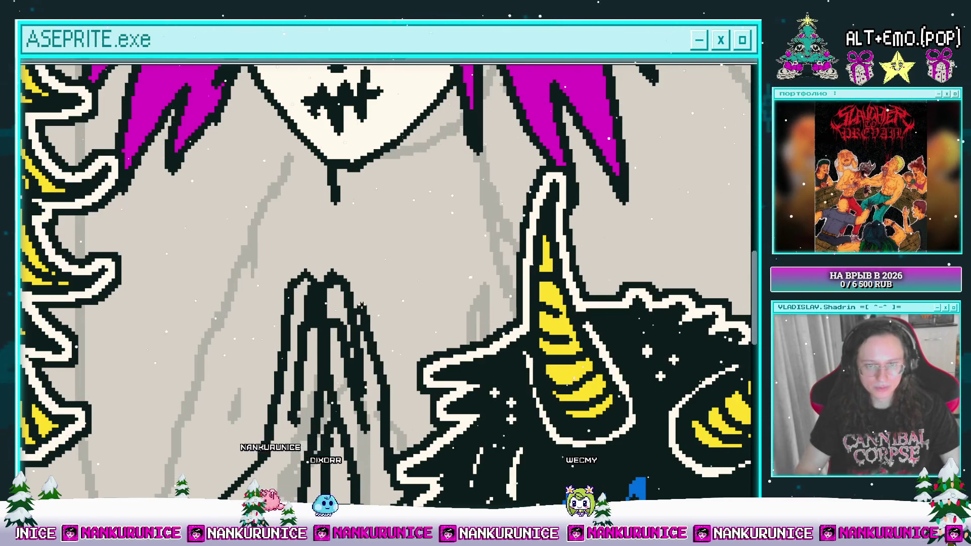
pyautogui.scroll(-2, 342, 315)
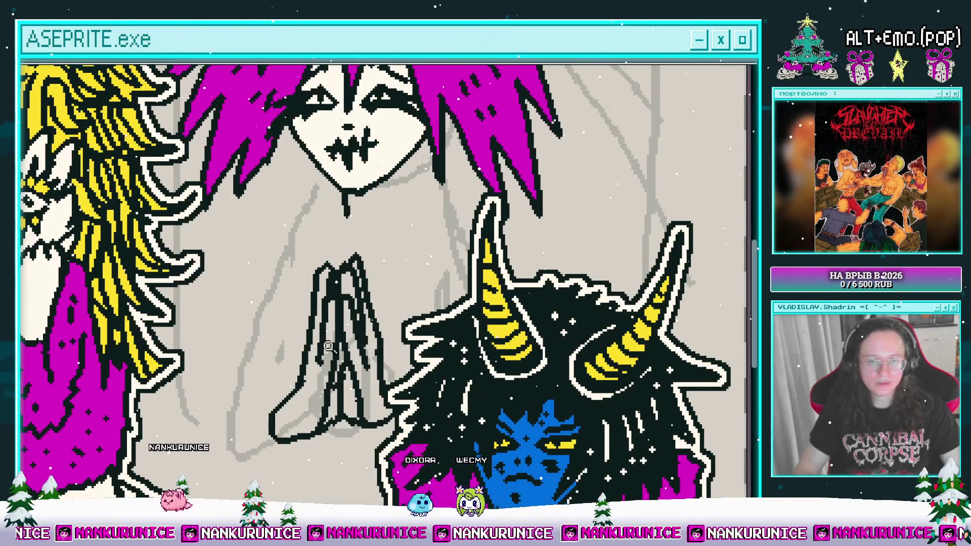
pyautogui.scroll(-2, 328, 347)
pyautogui.click(355, 376)
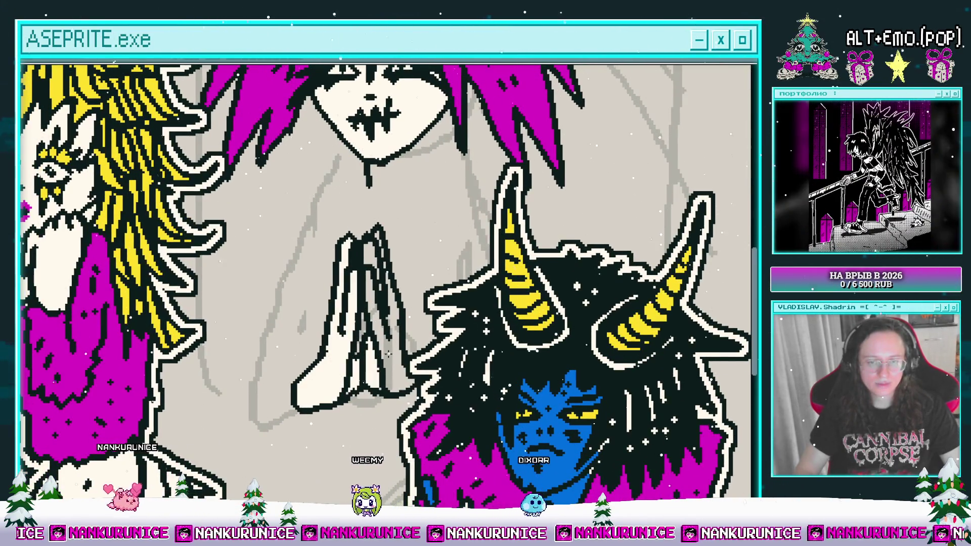
# Zoom in to inspect the cream praying hands and save the file with Ctrl+S.
pyautogui.scroll(1, 362, 286)
pyautogui.scroll(1, 381, 242)
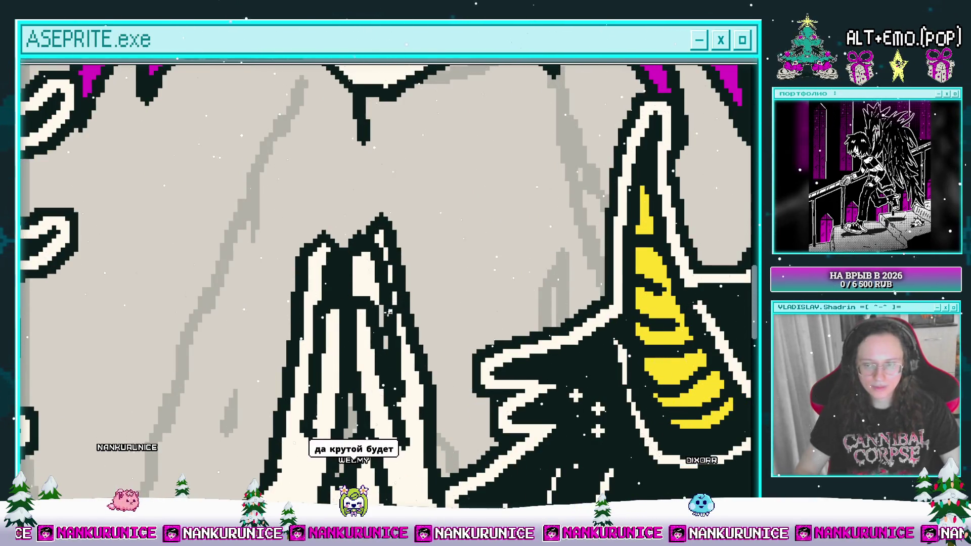
pyautogui.moveTo(390, 307); pyautogui.dragTo(381, 271)
pyautogui.scroll(1, 364, 288)
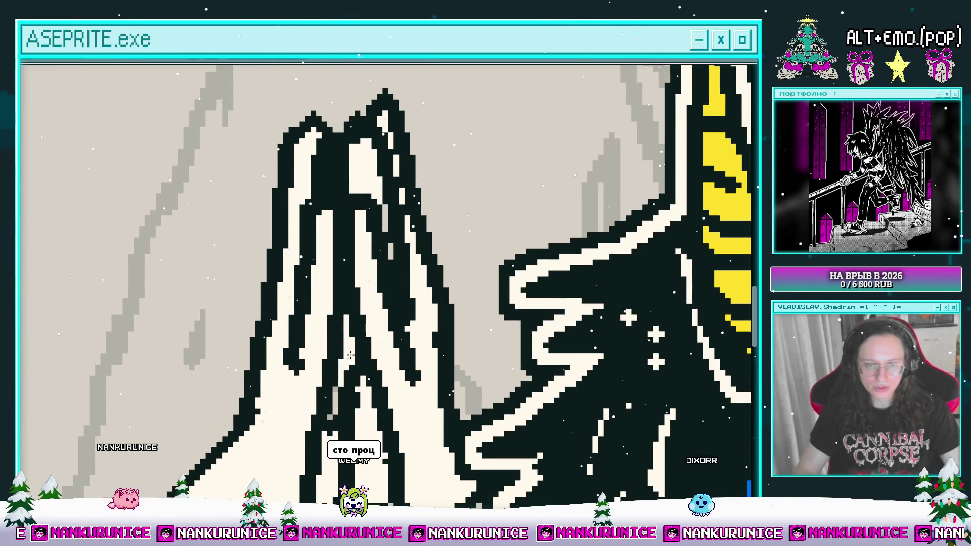
pyautogui.scroll(-1, 348, 355)
pyautogui.scroll(1, 355, 385)
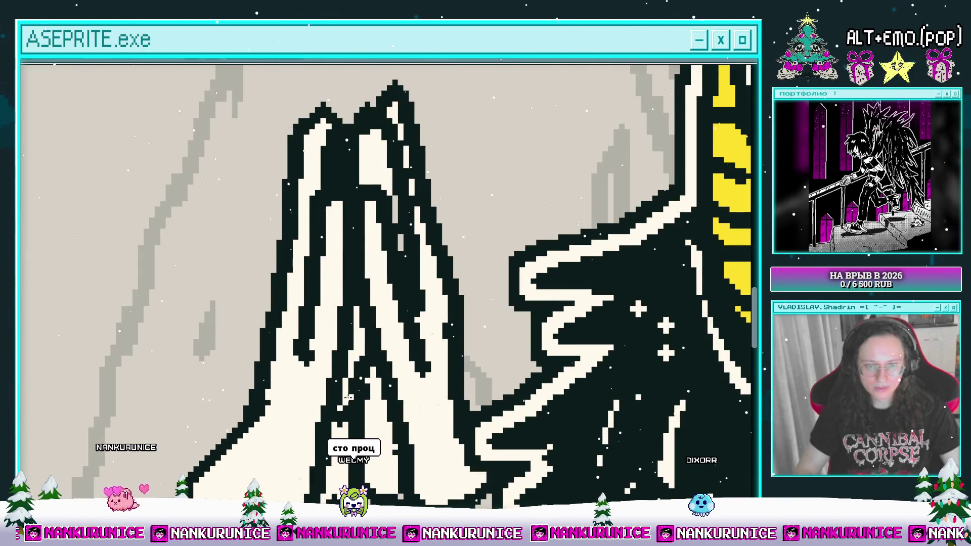
pyautogui.scroll(-1, 343, 397)
pyautogui.scroll(1, 345, 354)
pyautogui.scroll(-3, 392, 329)
pyautogui.scroll(3, 407, 299)
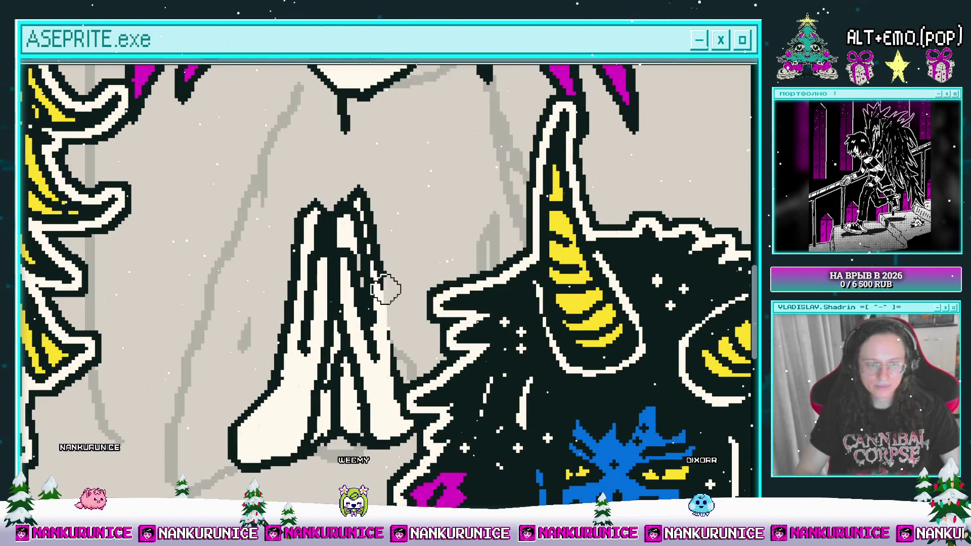
pyautogui.scroll(-1, 400, 310)
pyautogui.hotkey('ctrl', 's')
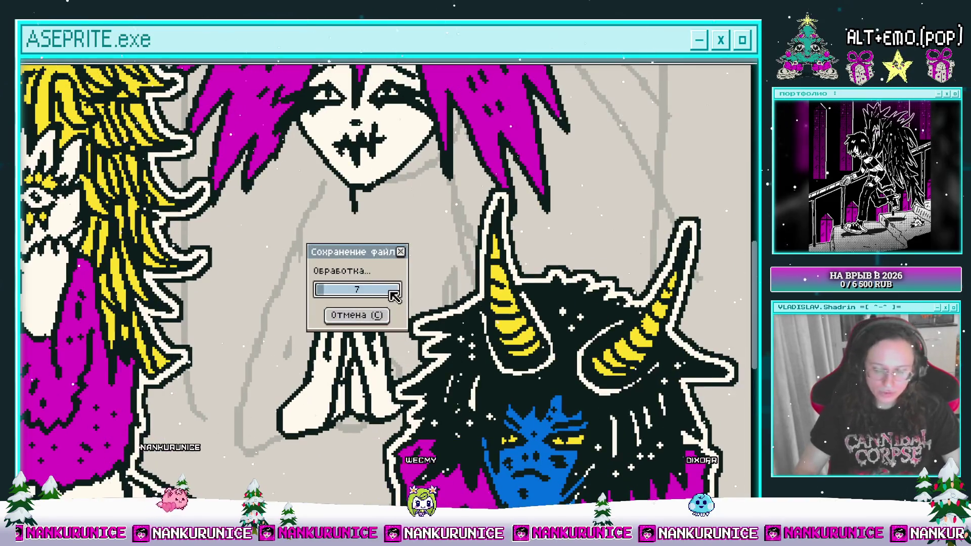
pyautogui.scroll(1, 395, 294)
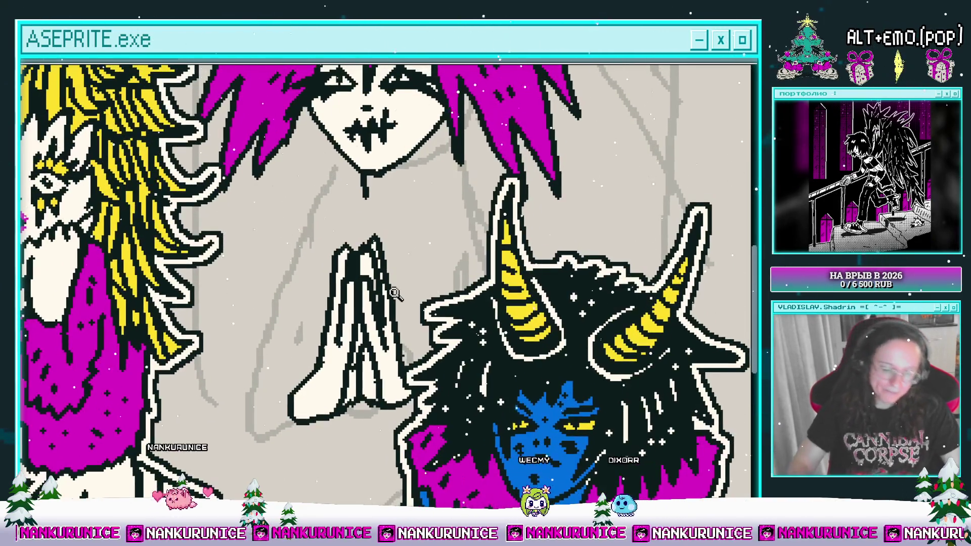